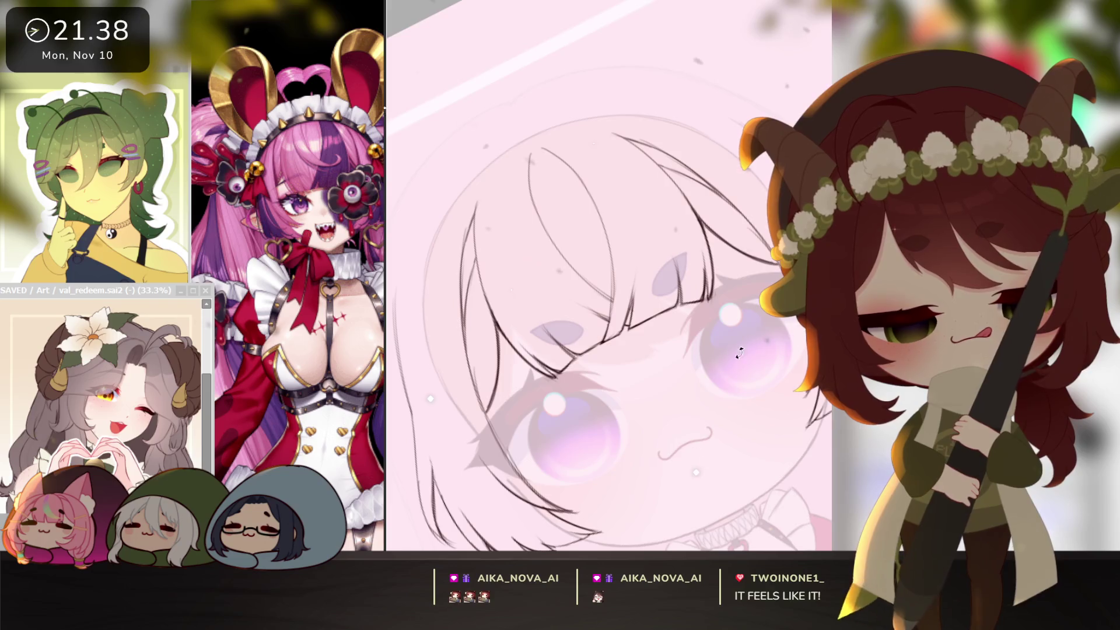
{"action": "scroll", "coordinate": [739, 353], "scroll_direction": "down", "scroll_amount": 3}
{"action": "scroll", "coordinate": [740, 353], "scroll_direction": "down", "scroll_amount": 3}
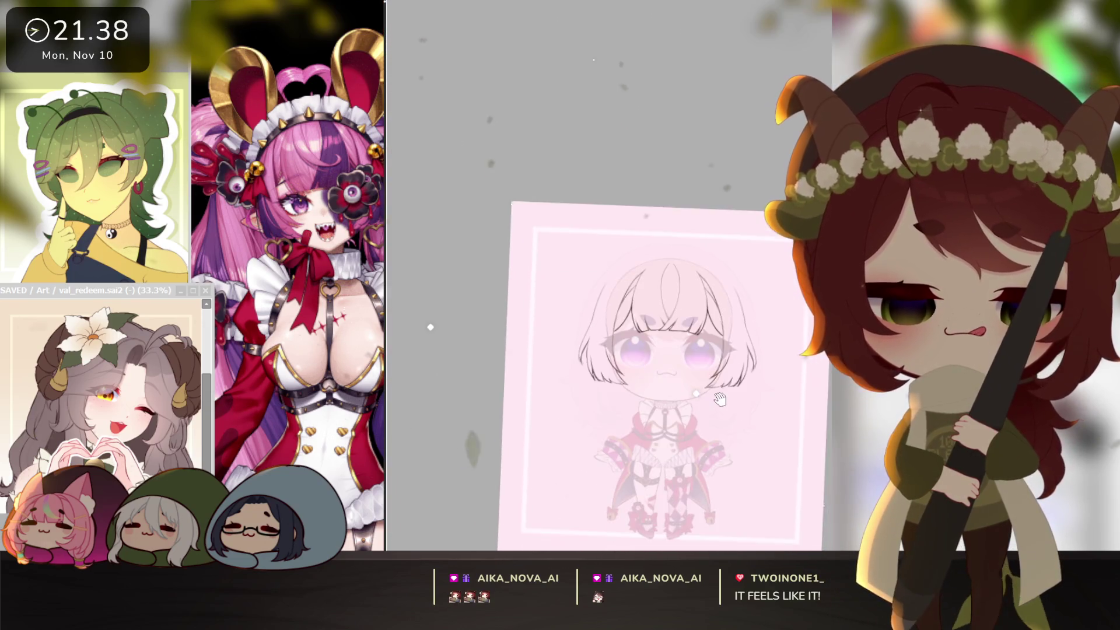
- Straighten the canvas upright and show the upper part of the reference character
{"action": "mouse_move", "coordinate": [720, 401]}
{"action": "left_mouse_down"}
{"action": "mouse_move", "coordinate": [734, 433]}
{"action": "mouse_move", "coordinate": [721, 458]}
{"action": "left_mouse_up"}
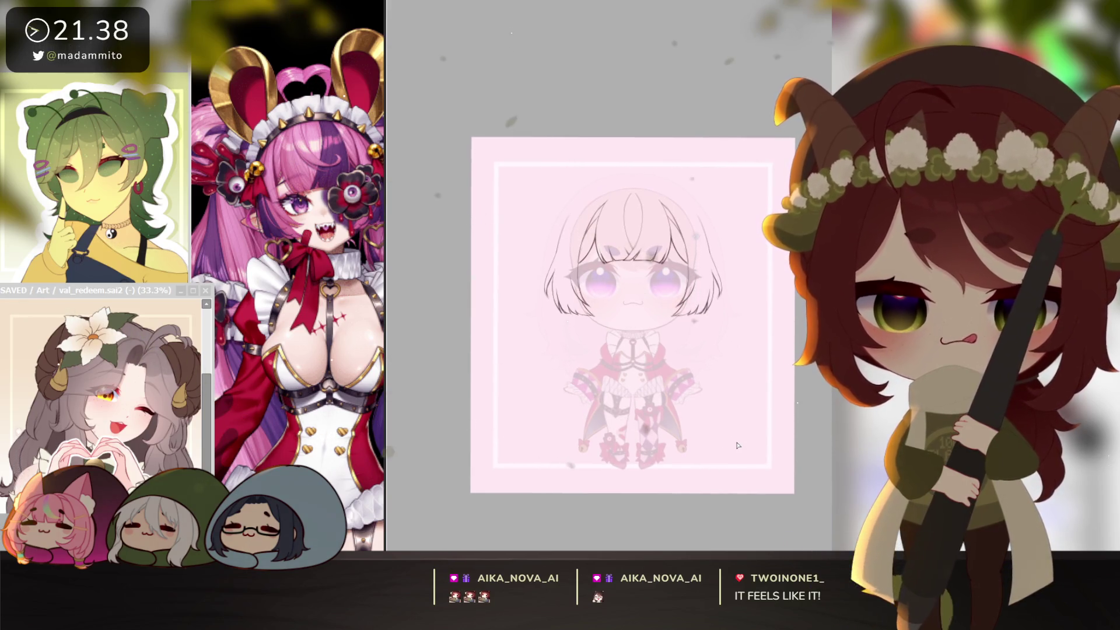
{"action": "left_click_drag", "start_coordinate": [385, 350], "coordinate": [443, 351]}
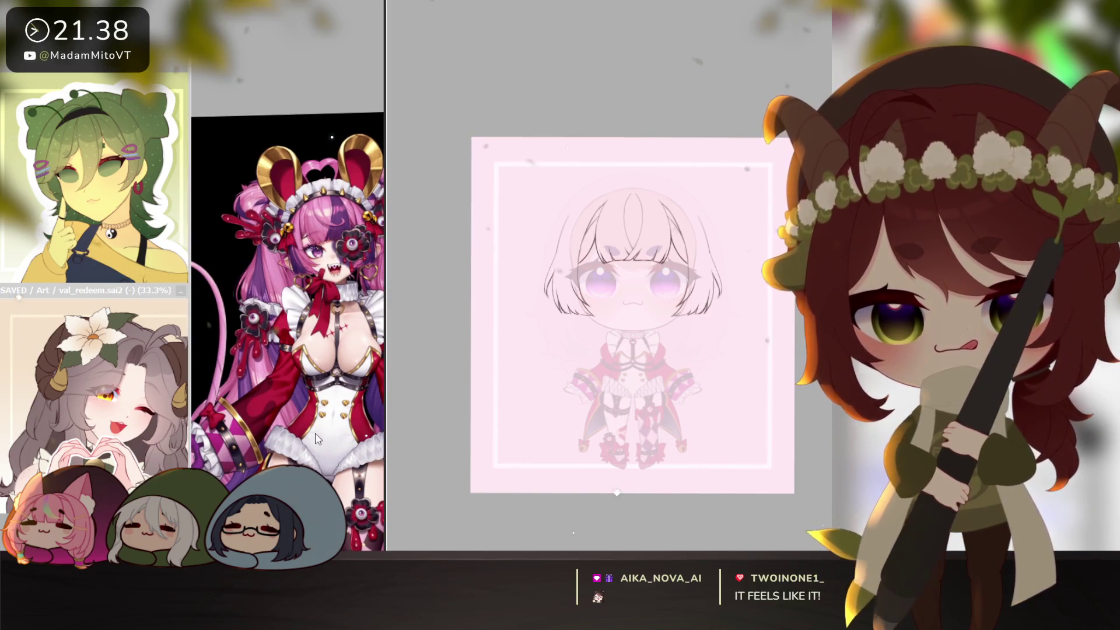
{"action": "scroll", "coordinate": [346, 435], "scroll_direction": "up", "scroll_amount": 1}
{"action": "scroll", "coordinate": [345, 435], "scroll_direction": "down", "scroll_amount": 1}
{"action": "left_click_drag", "start_coordinate": [443, 350], "coordinate": [385, 350]}
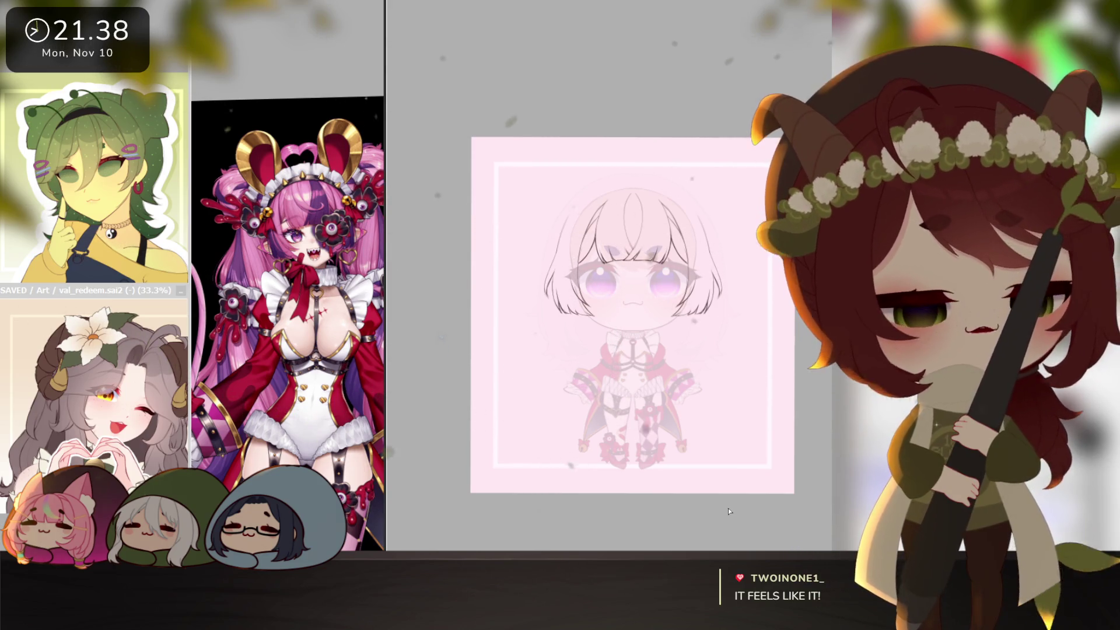
{"action": "scroll", "coordinate": [651, 328], "scroll_direction": "up", "scroll_amount": 1}
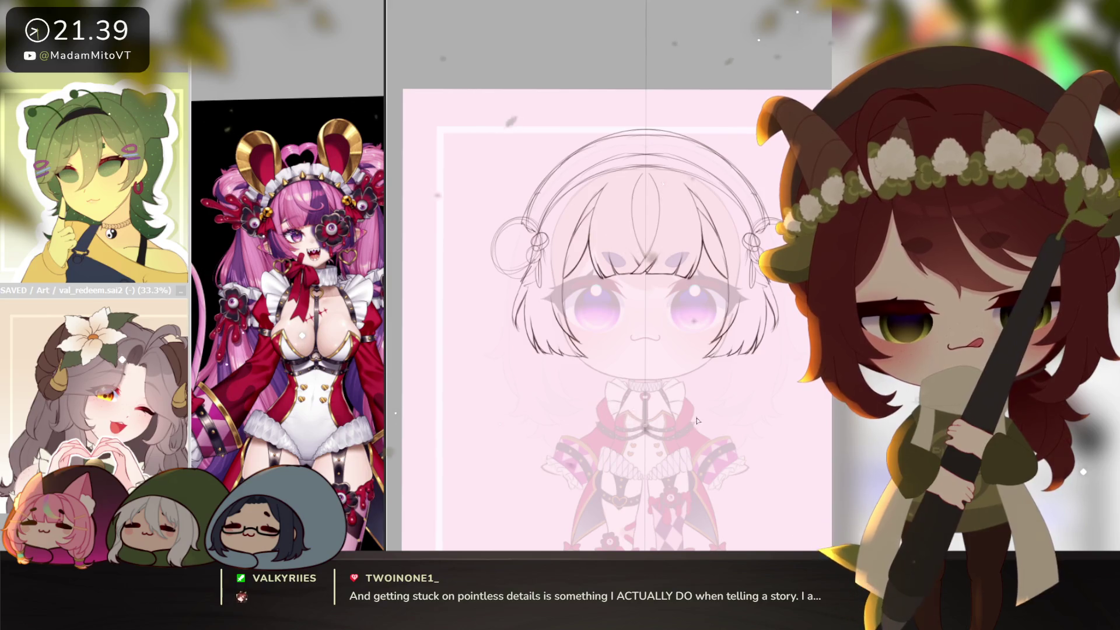
{"action": "scroll", "coordinate": [697, 421], "scroll_direction": "up", "scroll_amount": 1}
{"action": "scroll", "coordinate": [552, 191], "scroll_direction": "up", "scroll_amount": 1}
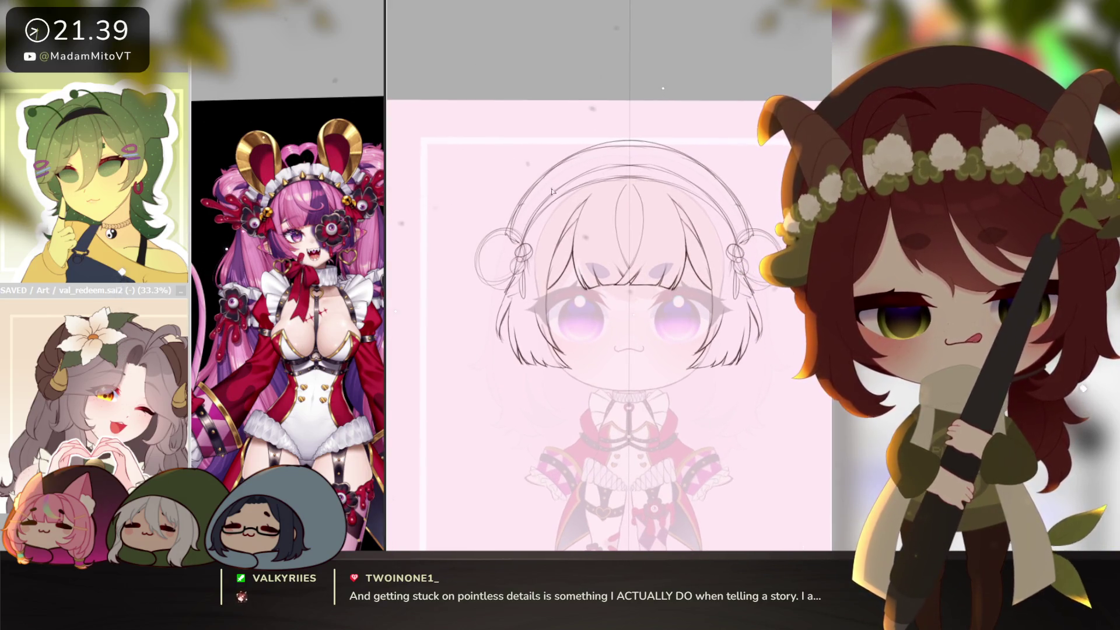
{"action": "scroll", "coordinate": [551, 190], "scroll_direction": "down", "scroll_amount": 2}
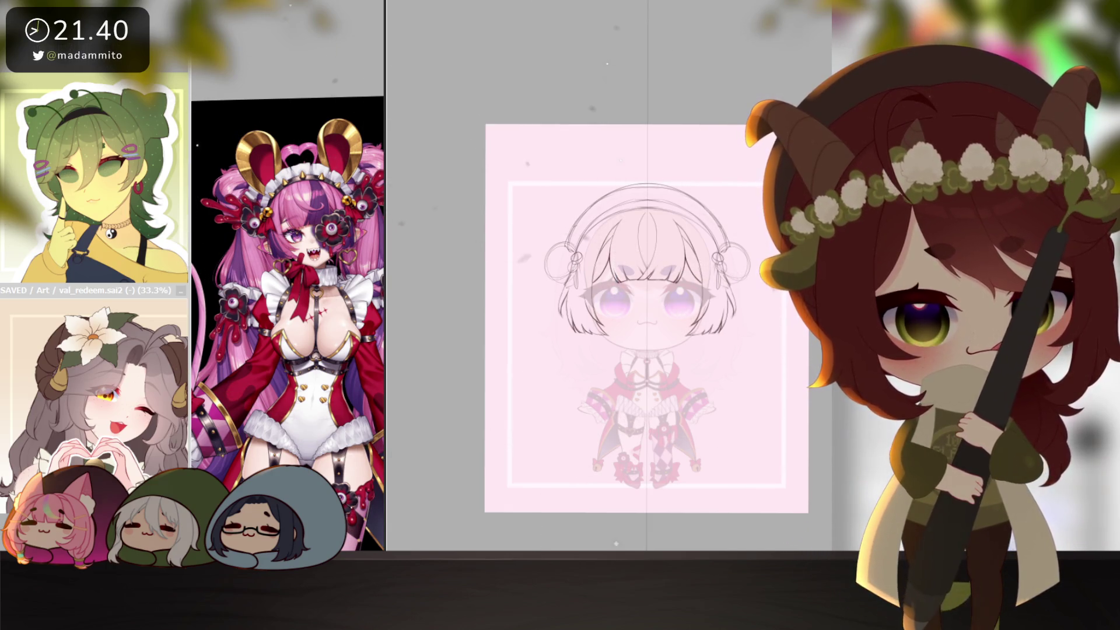
{"action": "key", "text": "ctrl+t"}
- Stretch the pink background layer taller upward and confirm the transform
{"action": "left_click_drag", "start_coordinate": [648, 182], "coordinate": [647, 136]}
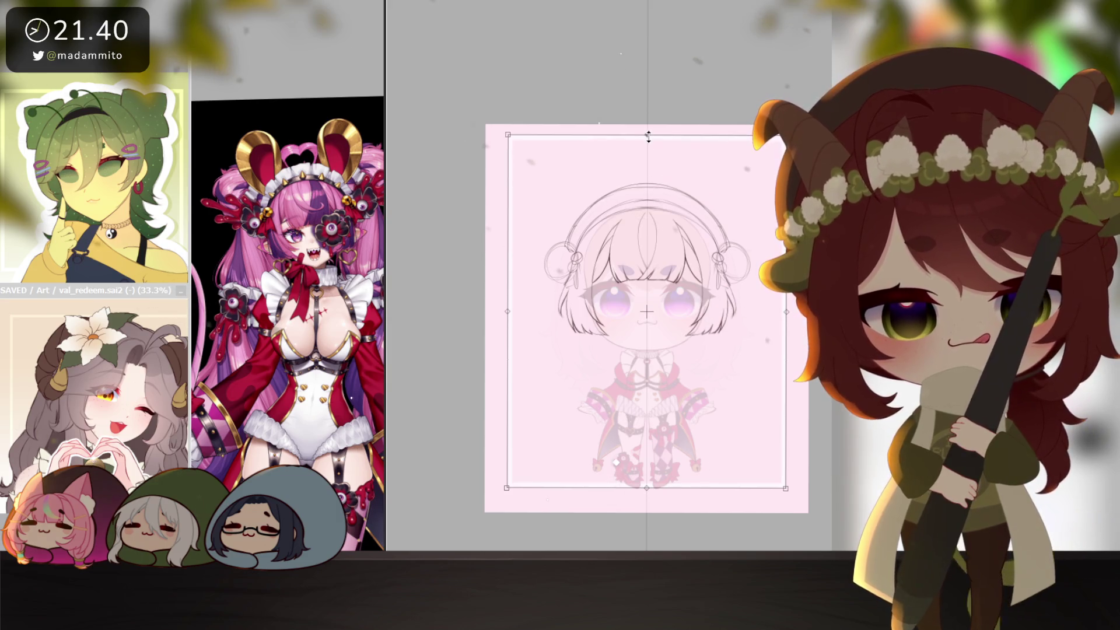
{"action": "key", "text": "Return"}
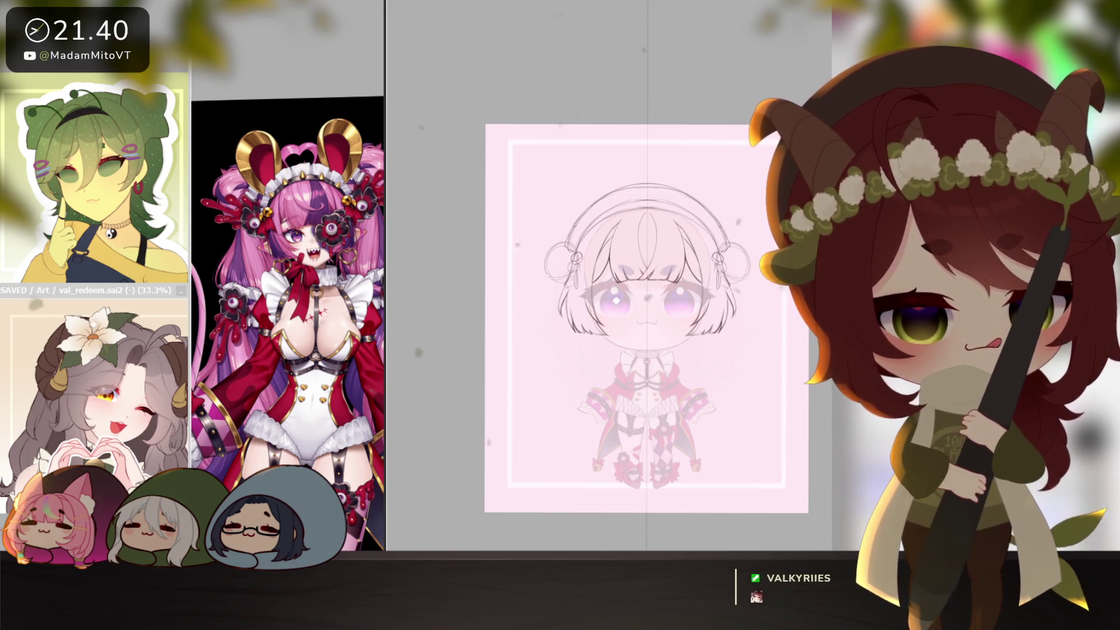
{"action": "scroll", "coordinate": [614, 351], "scroll_direction": "up", "scroll_amount": 2}
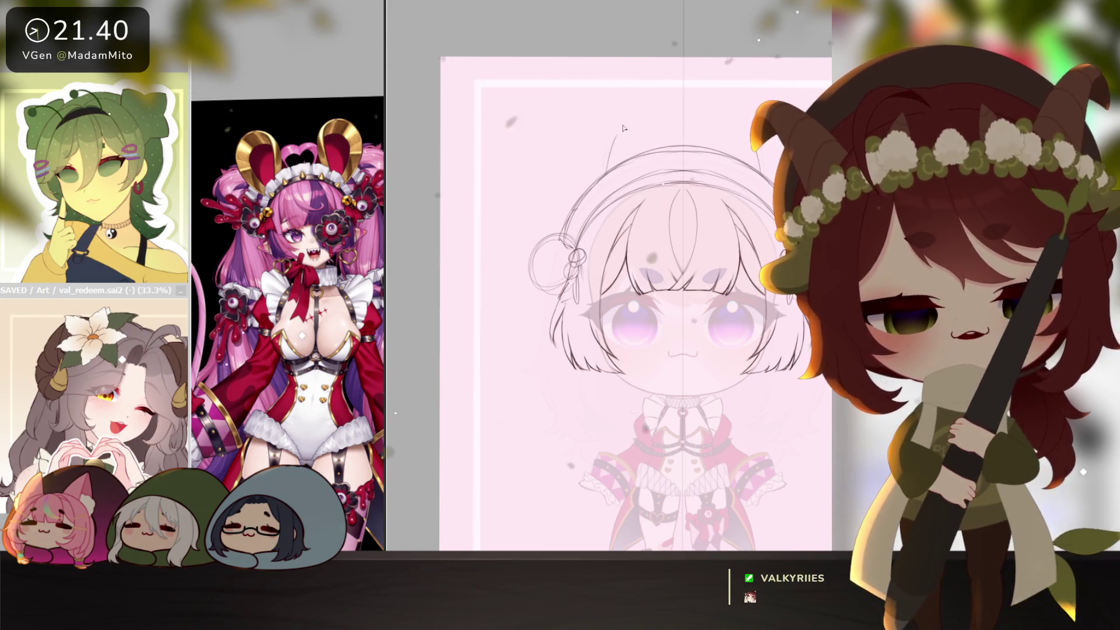
- Sketch a looped ear rising above the chibi's headband
{"action": "left_click_drag", "start_coordinate": [614, 138], "coordinate": [604, 97]}
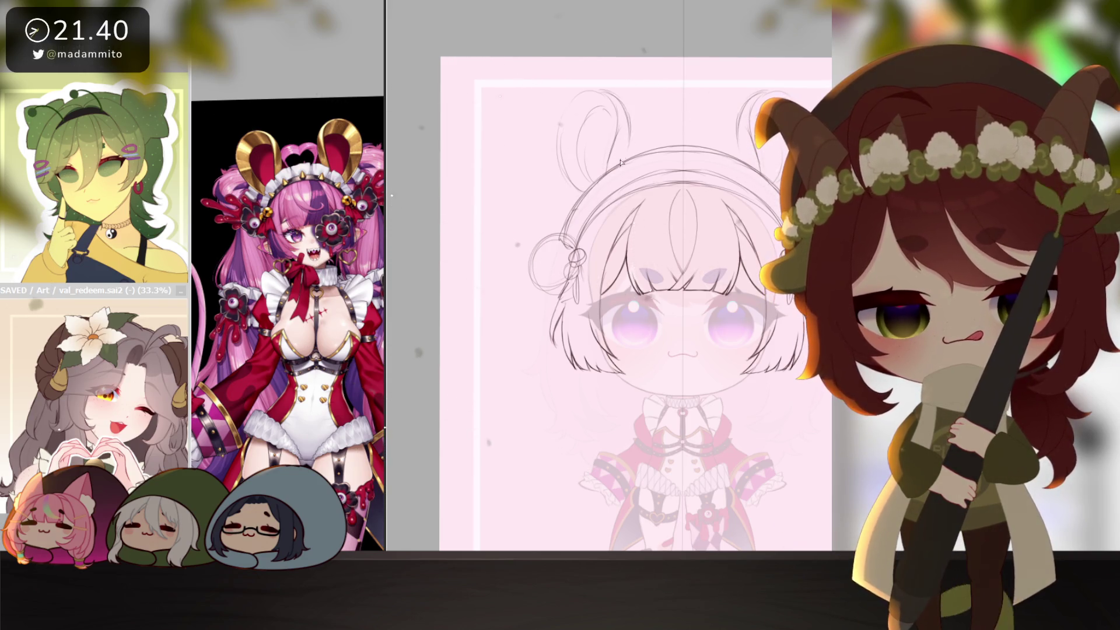
{"action": "left_click_drag", "start_coordinate": [624, 165], "coordinate": [567, 196]}
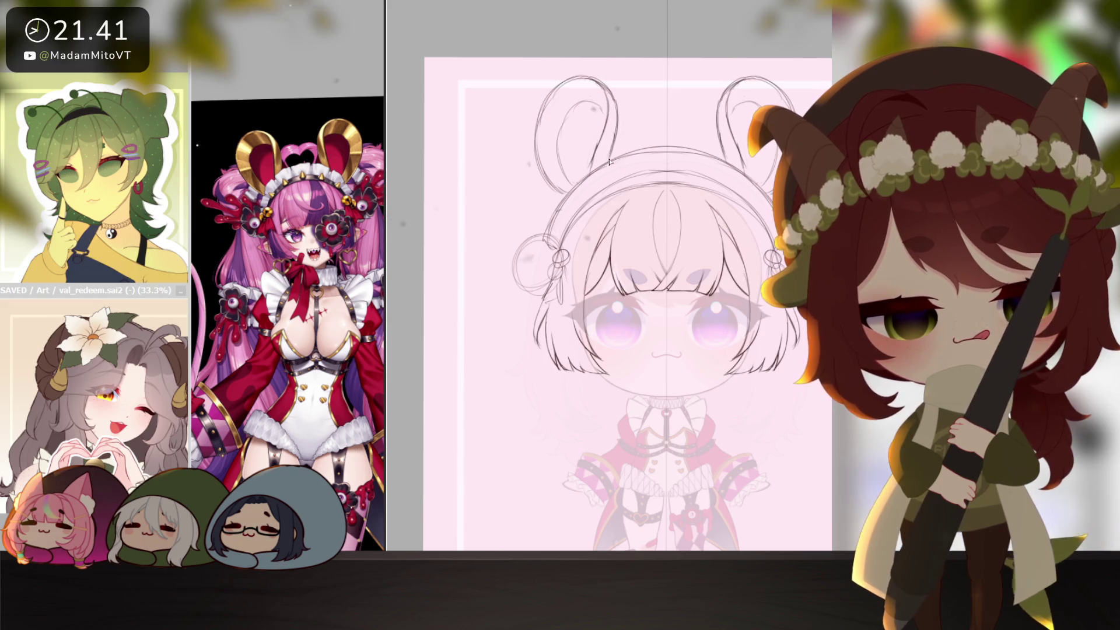
{"action": "scroll", "coordinate": [725, 315], "scroll_direction": "up", "scroll_amount": 1}
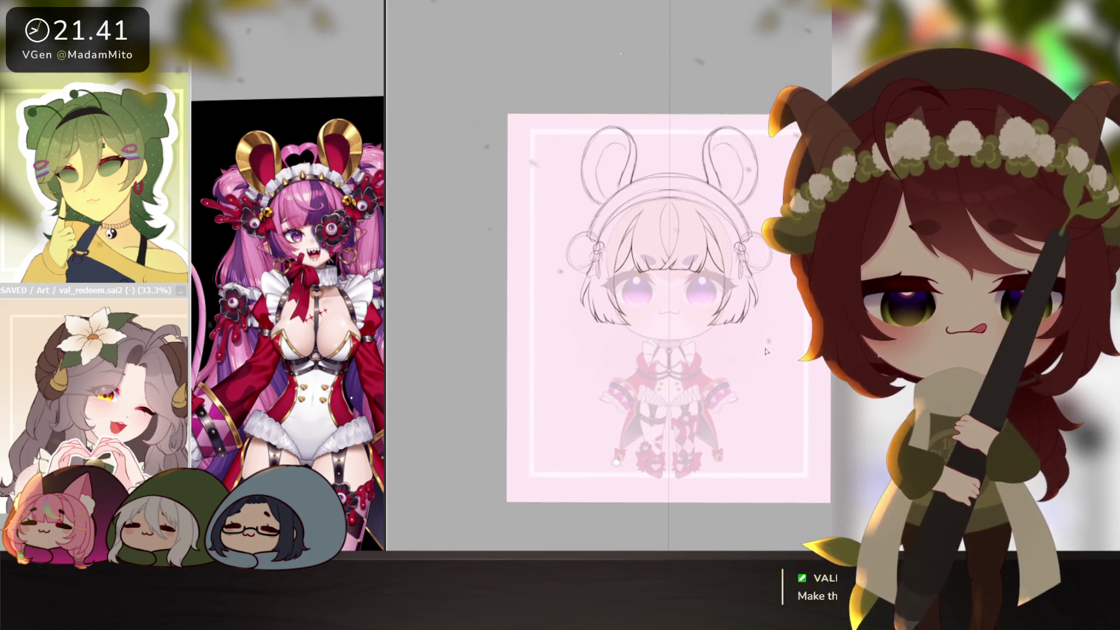
{"action": "scroll", "coordinate": [725, 316], "scroll_direction": "up", "scroll_amount": 1}
{"action": "scroll", "coordinate": [519, 227], "scroll_direction": "up", "scroll_amount": 1}
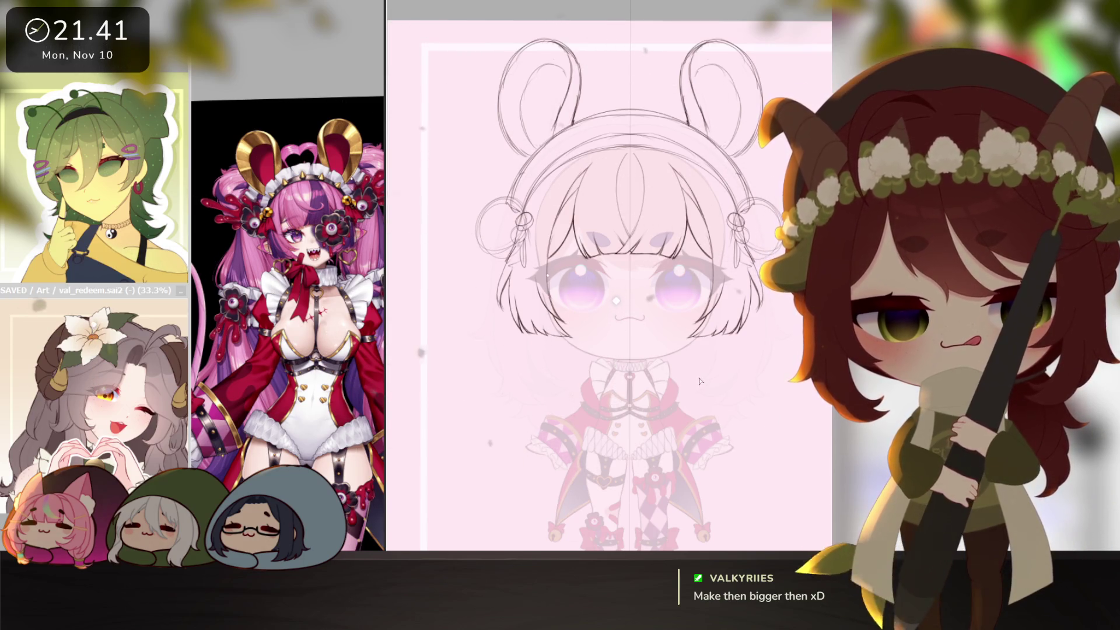
- Enlarge the ears and headband sketch as a whole
{"action": "key", "text": "ctrl+t"}
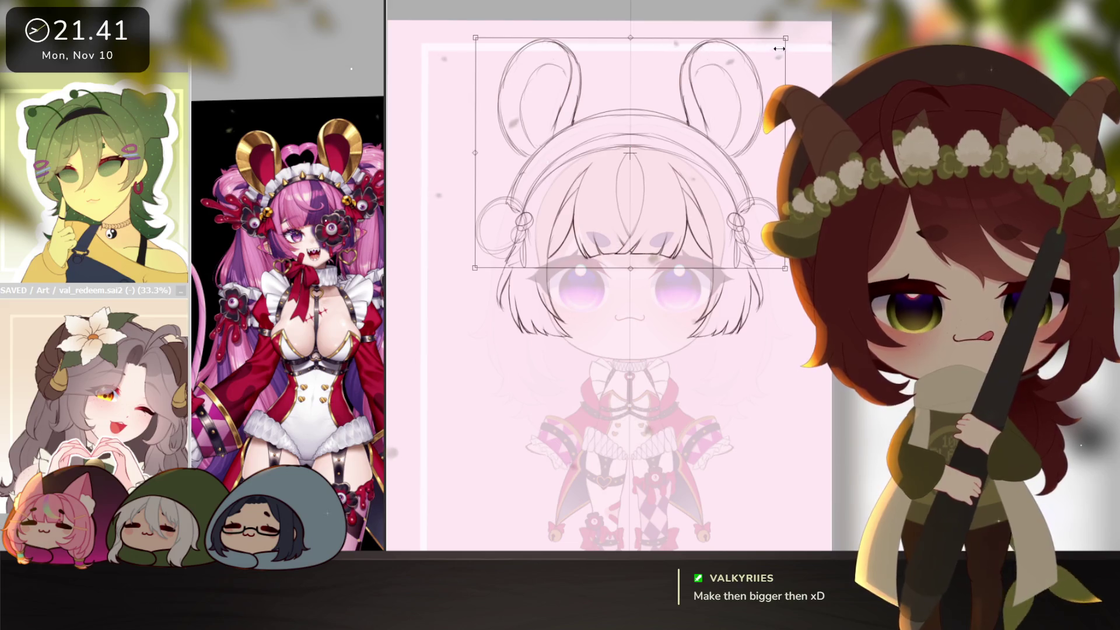
{"action": "left_click_drag", "start_coordinate": [780, 49], "coordinate": [786, 43]}
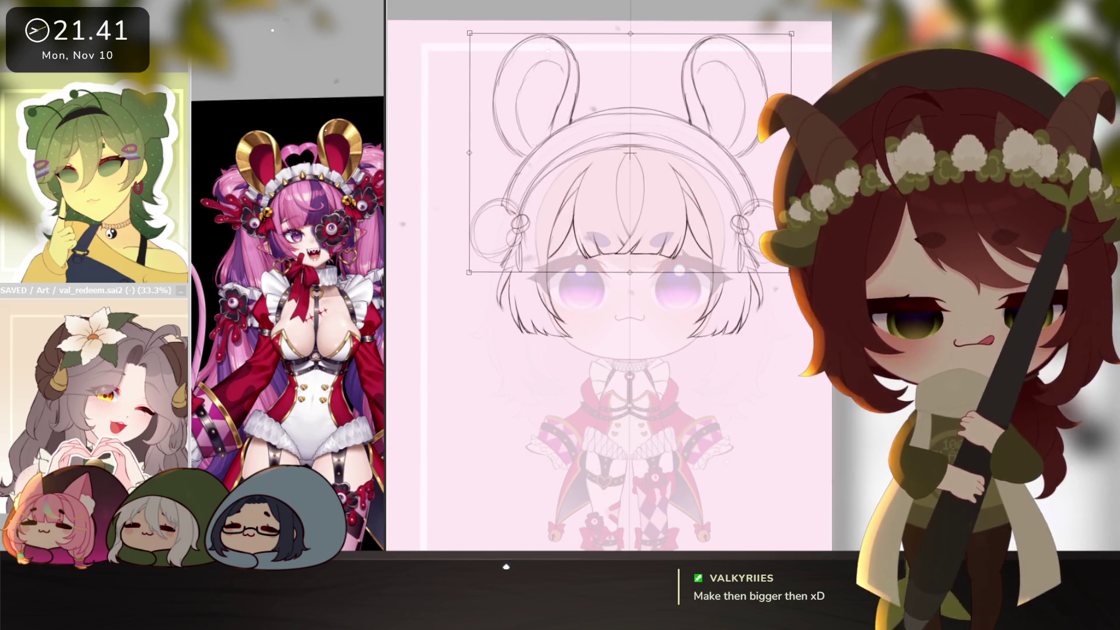
{"action": "key", "text": "Return"}
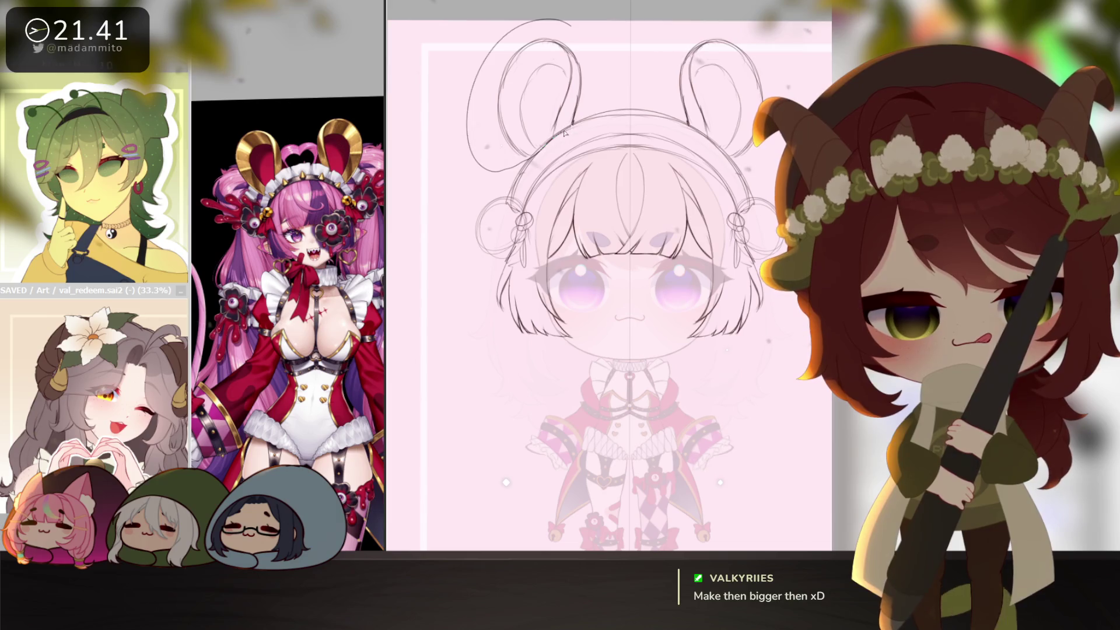
- Lasso both ear loops and scale them up further into taller, wider loops
{"action": "left_click_drag", "start_coordinate": [569, 20], "coordinate": [660, 20]}
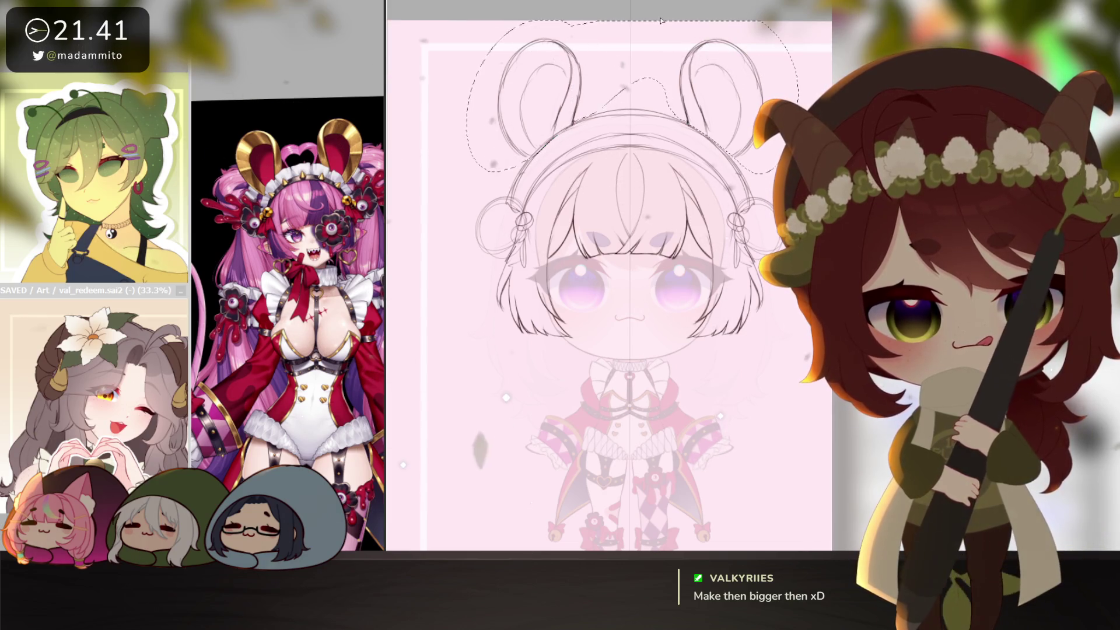
{"action": "key", "text": "ctrl+t"}
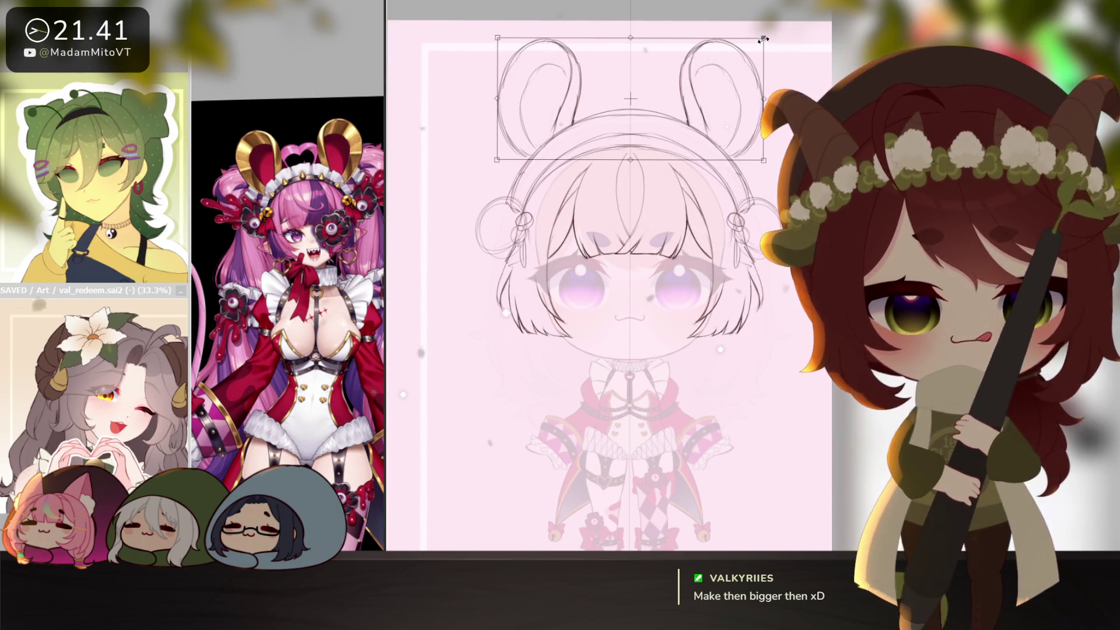
{"action": "left_click_drag", "start_coordinate": [763, 39], "coordinate": [772, 44]}
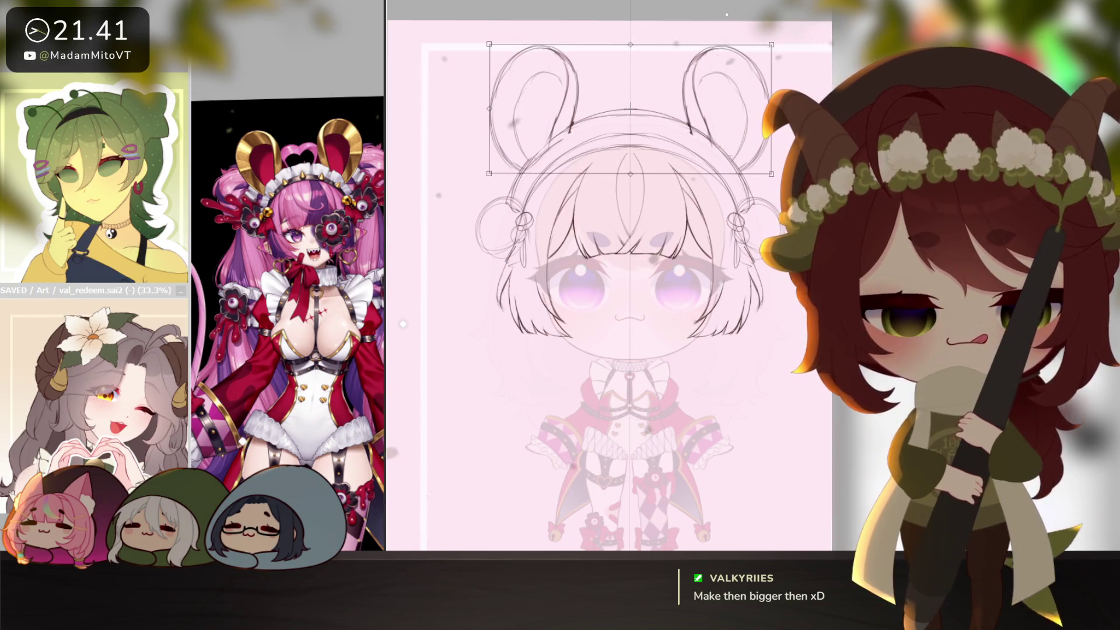
{"action": "key", "text": "Return"}
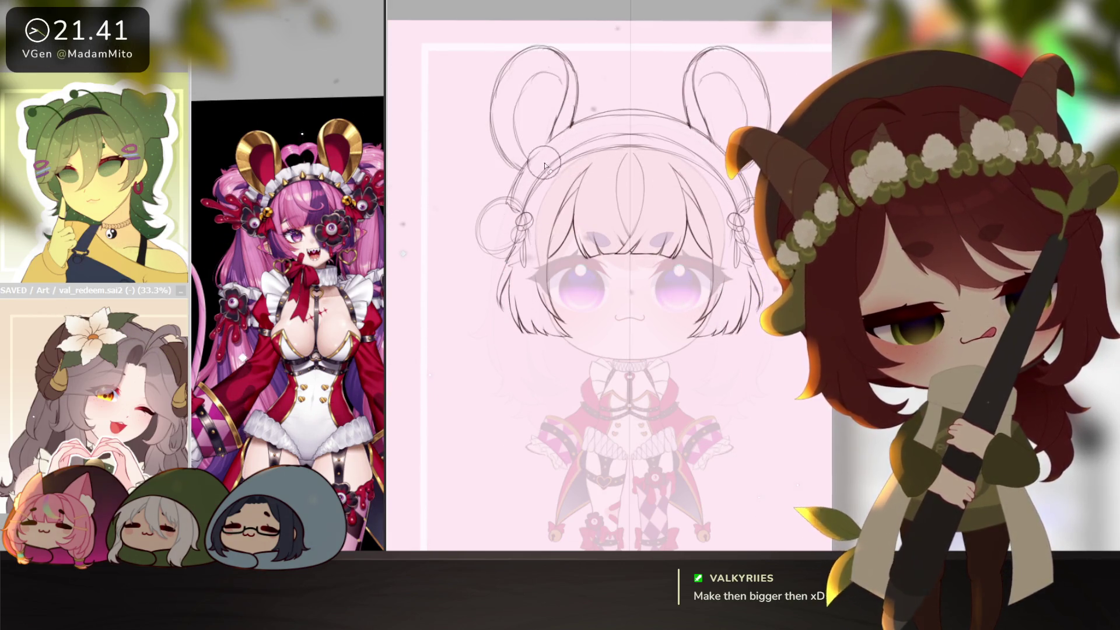
{"action": "scroll", "coordinate": [715, 406], "scroll_direction": "down", "scroll_amount": 2}
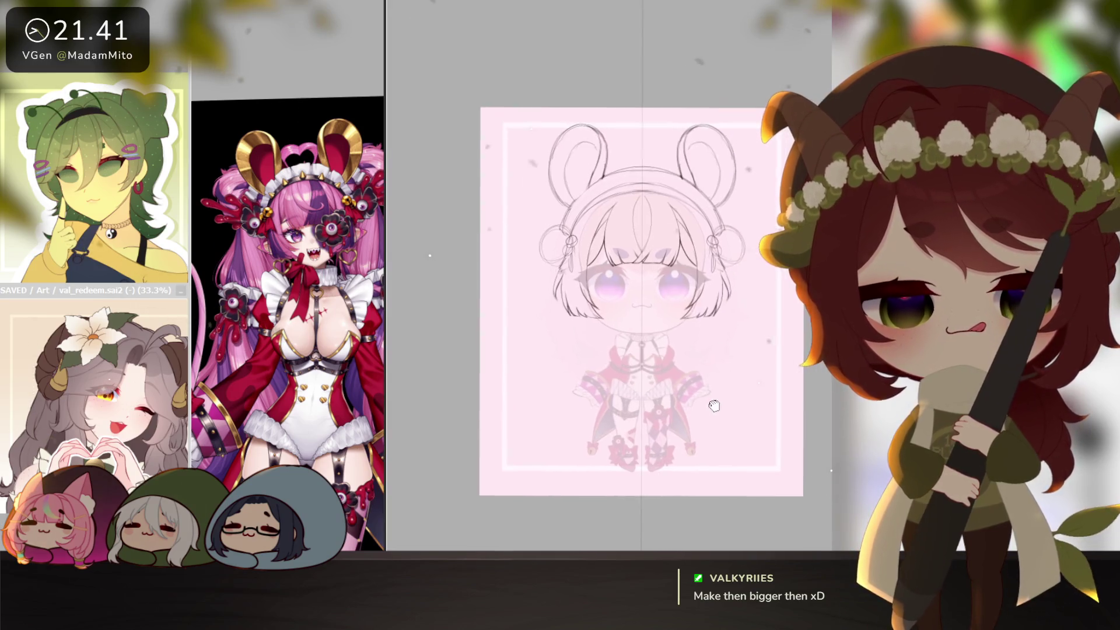
- Draw a mirrored hair strand flowing down both sides of the chibi with symmetry
{"action": "left_click_drag", "start_coordinate": [714, 405], "coordinate": [710, 409]}
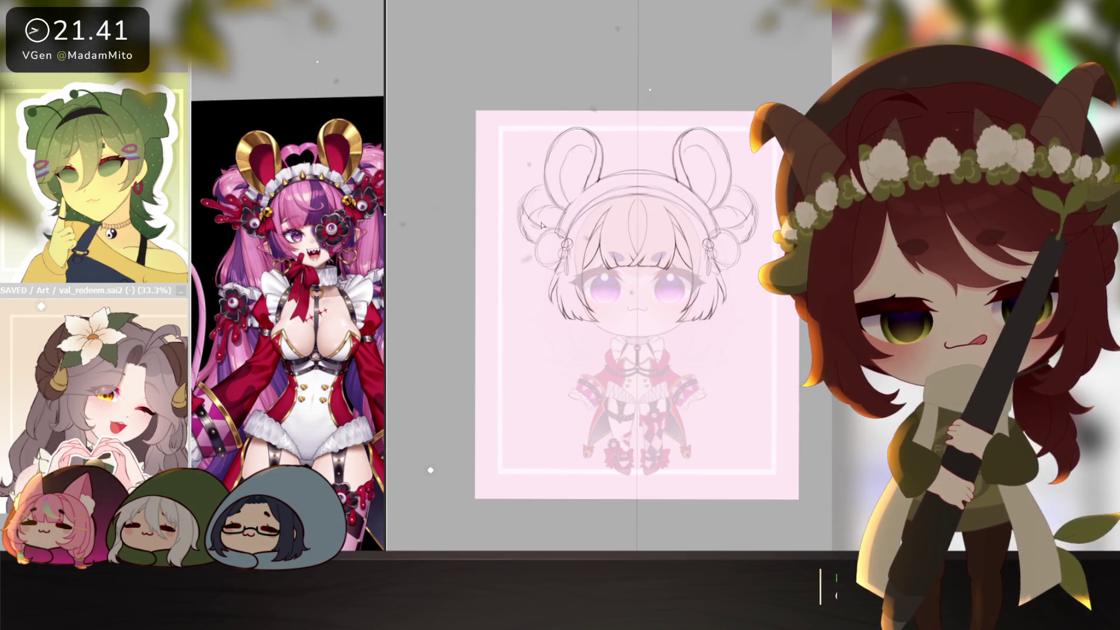
{"action": "left_click_drag", "start_coordinate": [447, 441], "coordinate": [430, 435]}
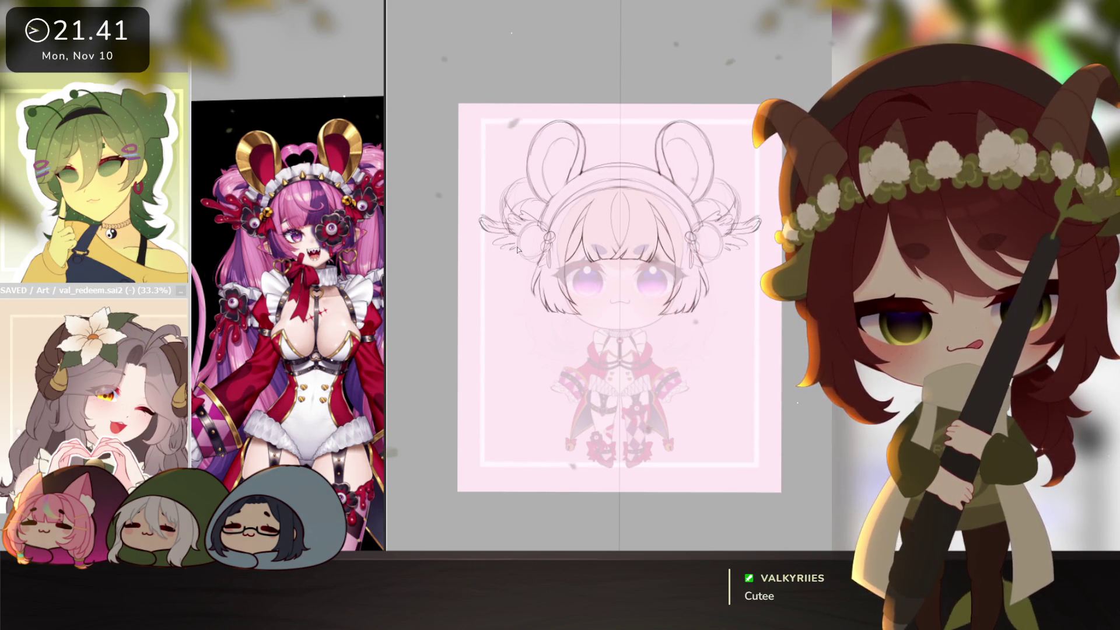
{"action": "left_click_drag", "start_coordinate": [635, 415], "coordinate": [624, 404]}
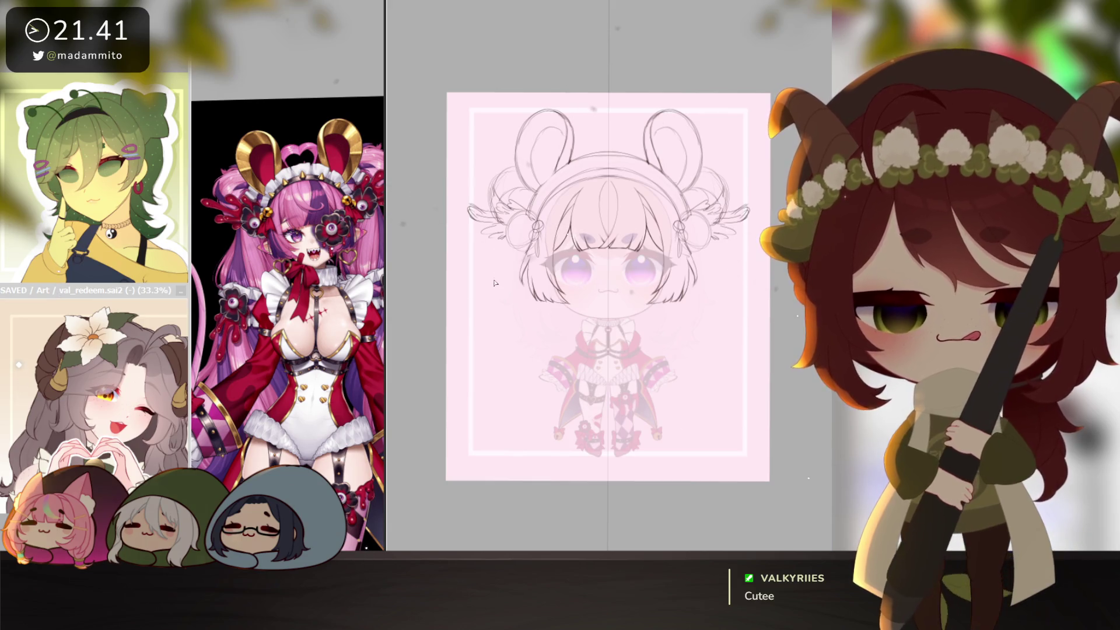
{"action": "left_click_drag", "start_coordinate": [495, 278], "coordinate": [488, 316]}
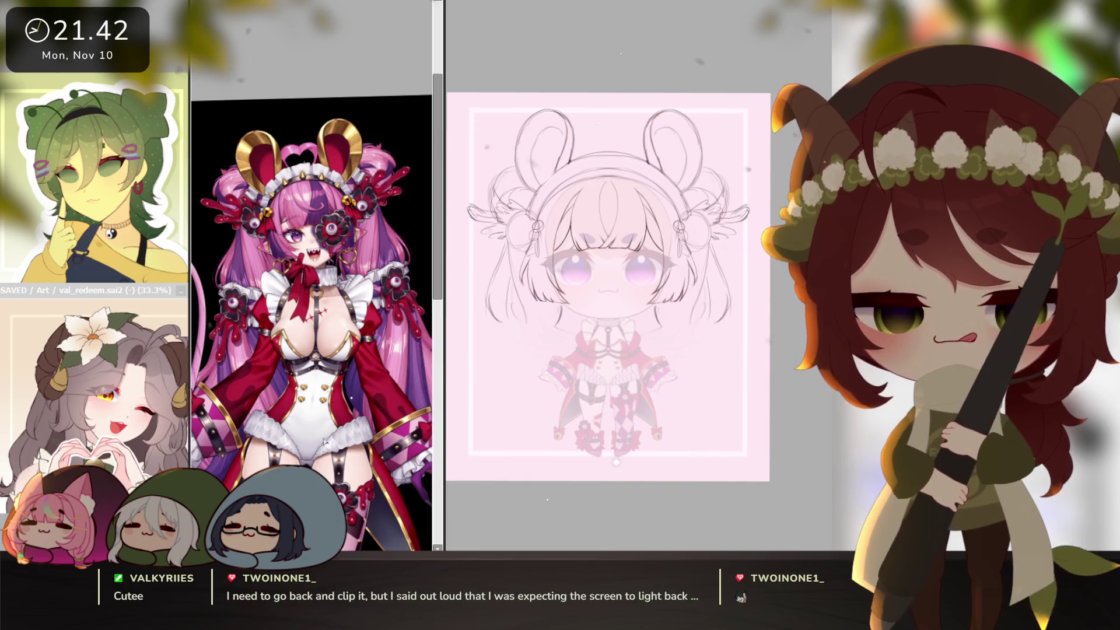
{"action": "scroll", "coordinate": [381, 411], "scroll_direction": "down", "scroll_amount": 3}
{"action": "scroll", "coordinate": [361, 450], "scroll_direction": "down", "scroll_amount": 3}
{"action": "scroll", "coordinate": [361, 451], "scroll_direction": "up", "scroll_amount": 2}
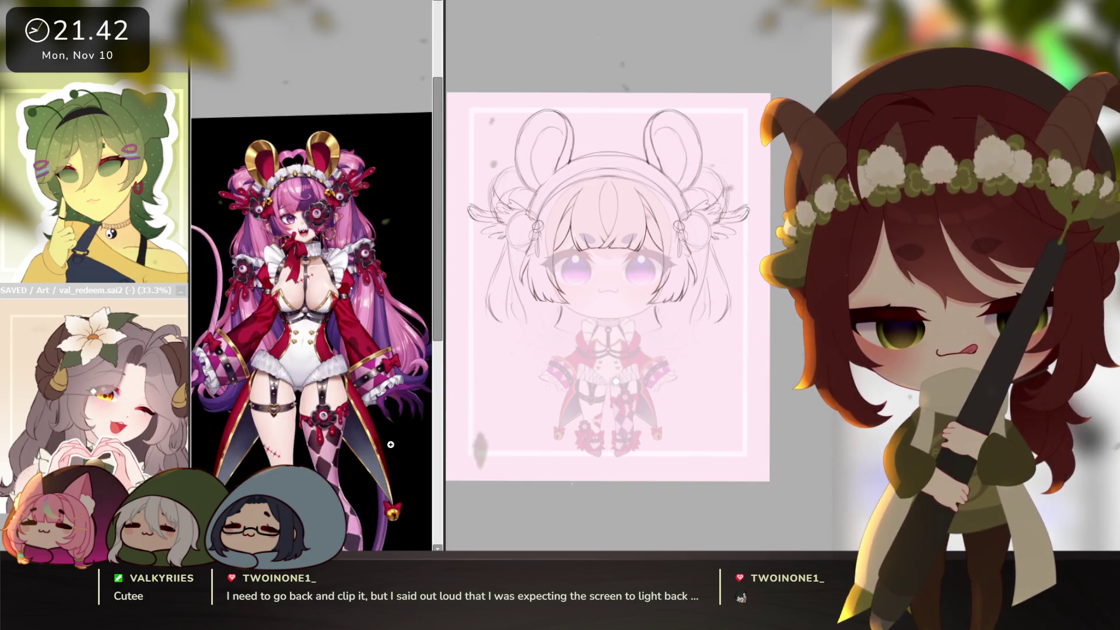
{"action": "scroll", "coordinate": [362, 451], "scroll_direction": "up", "scroll_amount": 1}
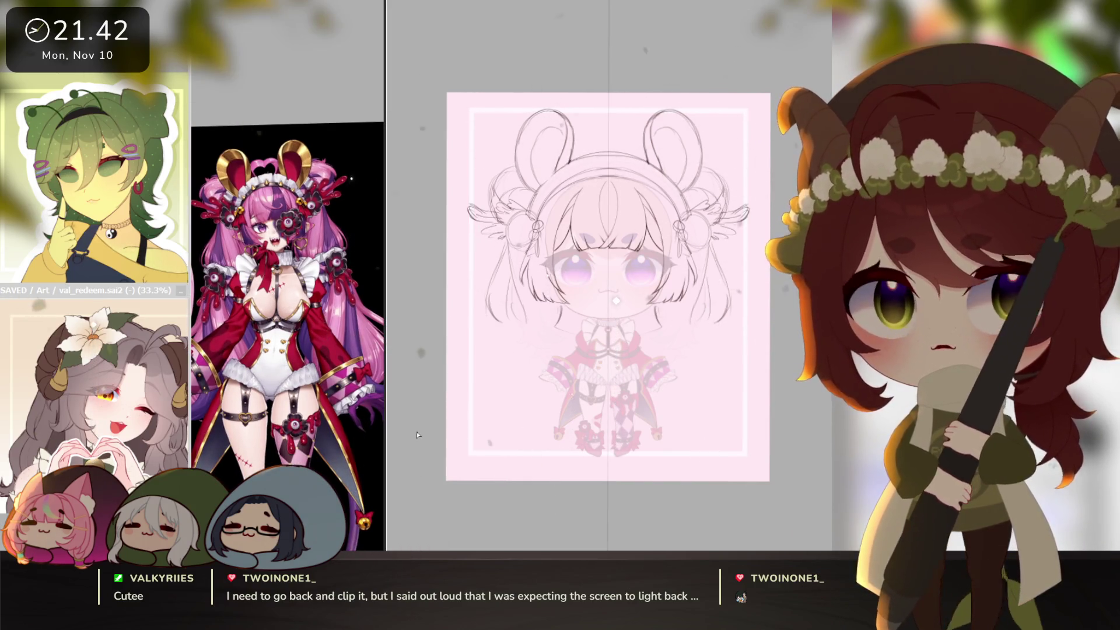
{"action": "scroll", "coordinate": [348, 261], "scroll_direction": "up", "scroll_amount": 1}
{"action": "scroll", "coordinate": [347, 260], "scroll_direction": "up", "scroll_amount": 1}
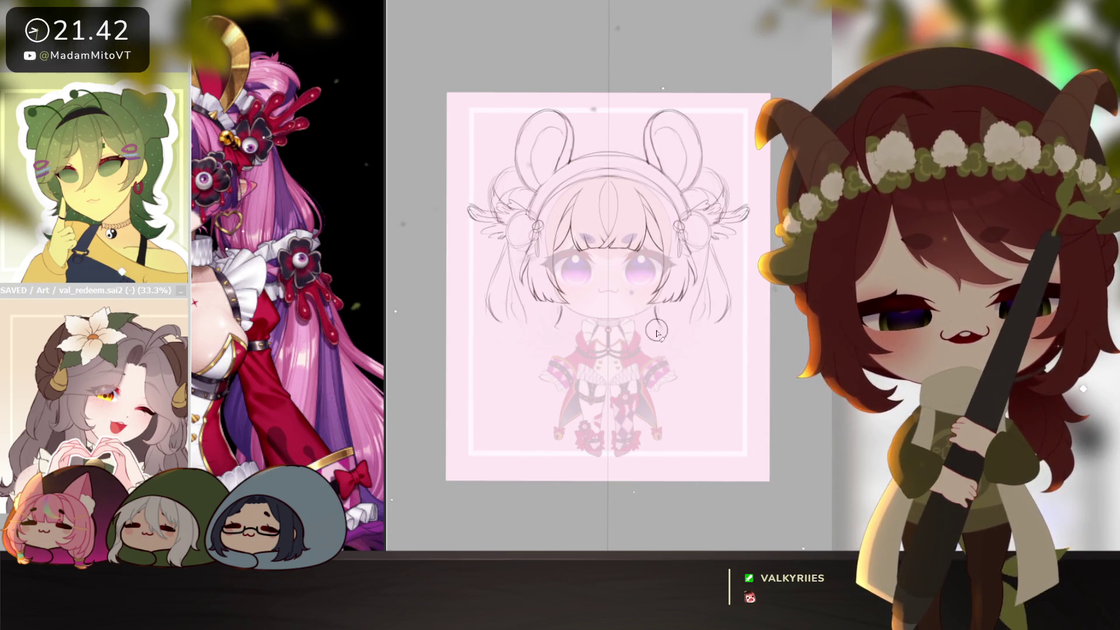
- Widen the reference panel so the whole pink-haired maid character fits beside the sketch
{"action": "key", "text": "ctrl"}
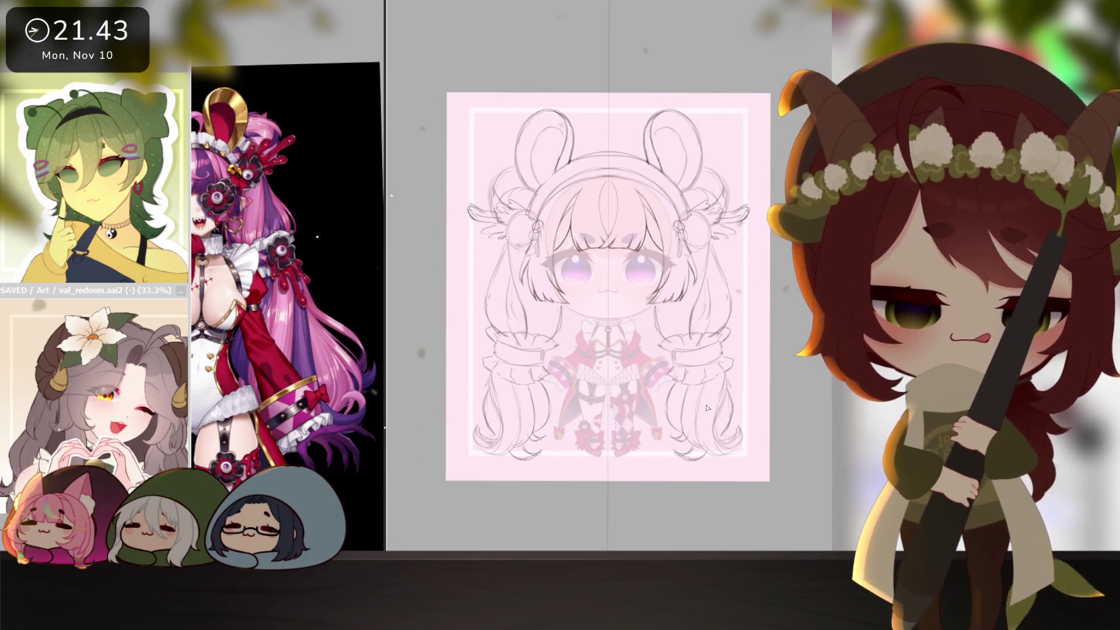
{"action": "scroll", "coordinate": [708, 407], "scroll_direction": "down", "scroll_amount": 2}
{"action": "scroll", "coordinate": [750, 447], "scroll_direction": "up", "scroll_amount": 2}
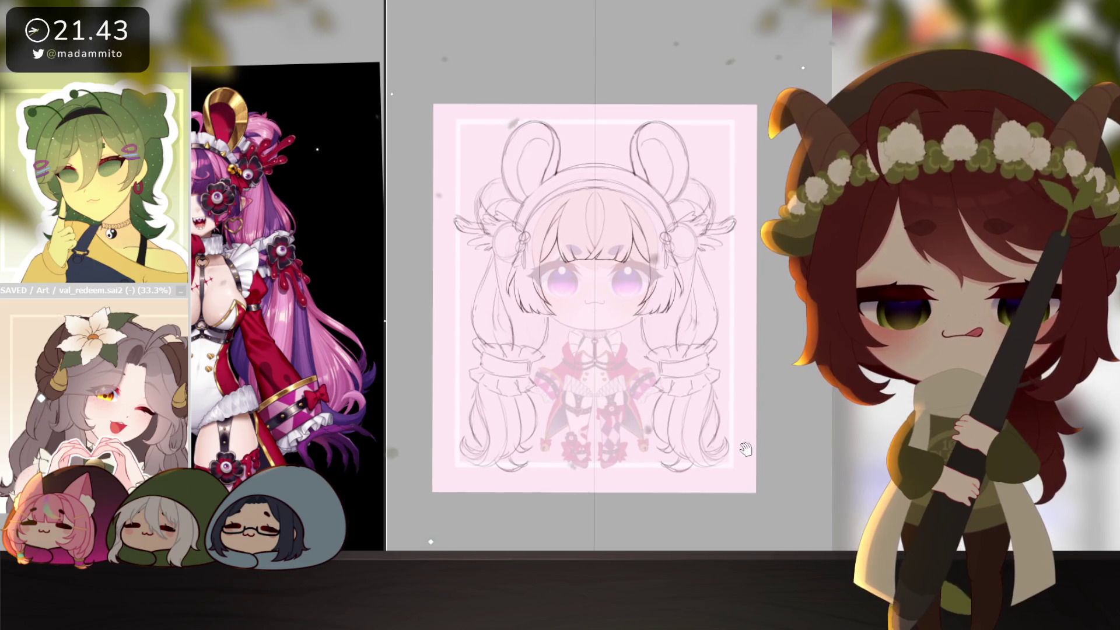
{"action": "left_click_drag", "start_coordinate": [385, 350], "coordinate": [437, 350]}
{"action": "scroll", "coordinate": [307, 350], "scroll_direction": "down", "scroll_amount": 2}
{"action": "scroll", "coordinate": [359, 464], "scroll_direction": "up", "scroll_amount": 1}
{"action": "scroll", "coordinate": [359, 465], "scroll_direction": "up", "scroll_amount": 1}
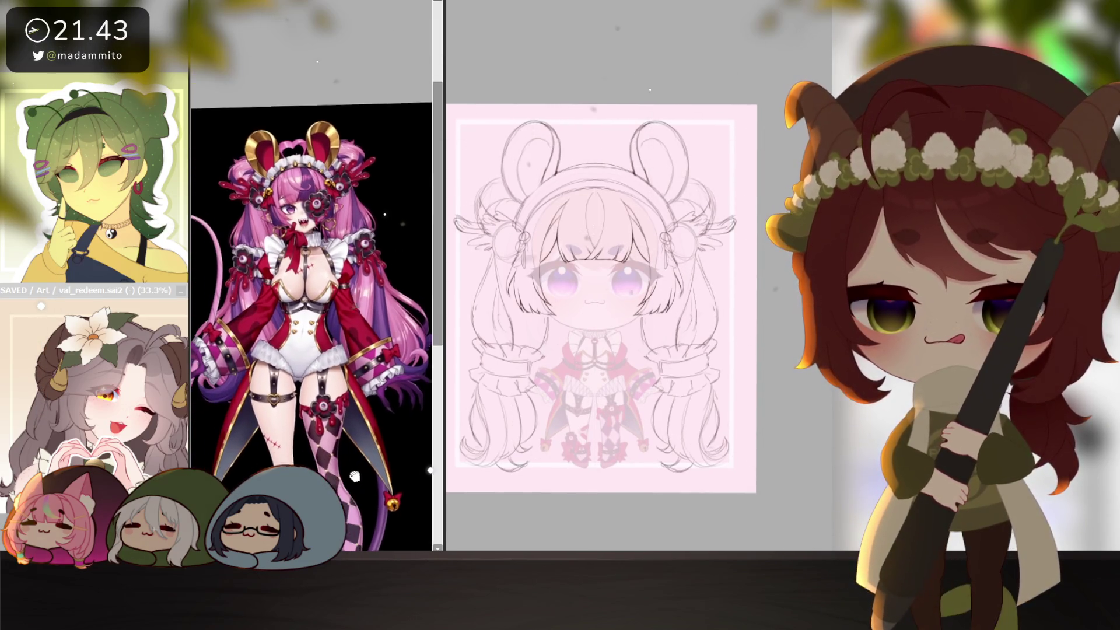
{"action": "scroll", "coordinate": [359, 465], "scroll_direction": "up", "scroll_amount": 1}
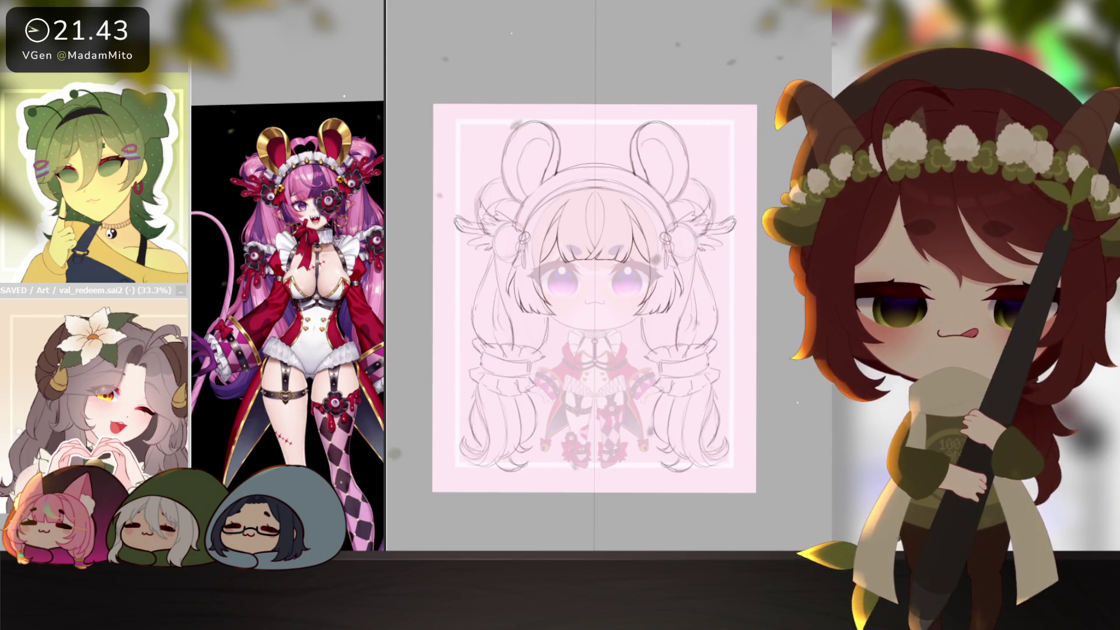
- Widen the whole chibi sketch layer slightly
{"action": "key", "text": "ctrl+t"}
{"action": "left_click_drag", "start_coordinate": [736, 324], "coordinate": [738, 330]}
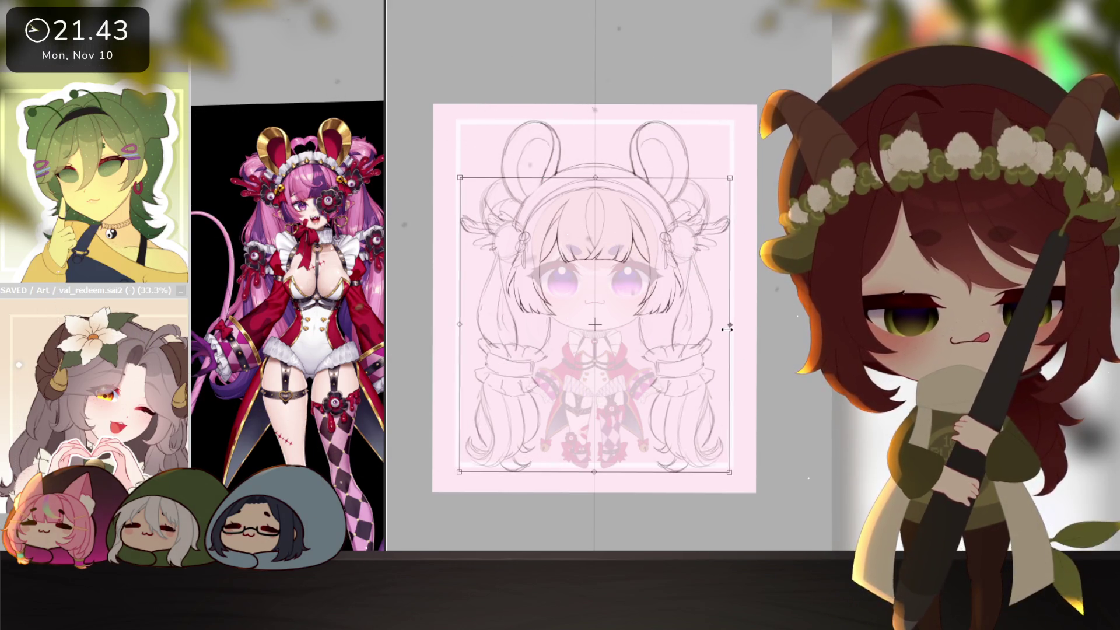
{"action": "key", "text": "Return"}
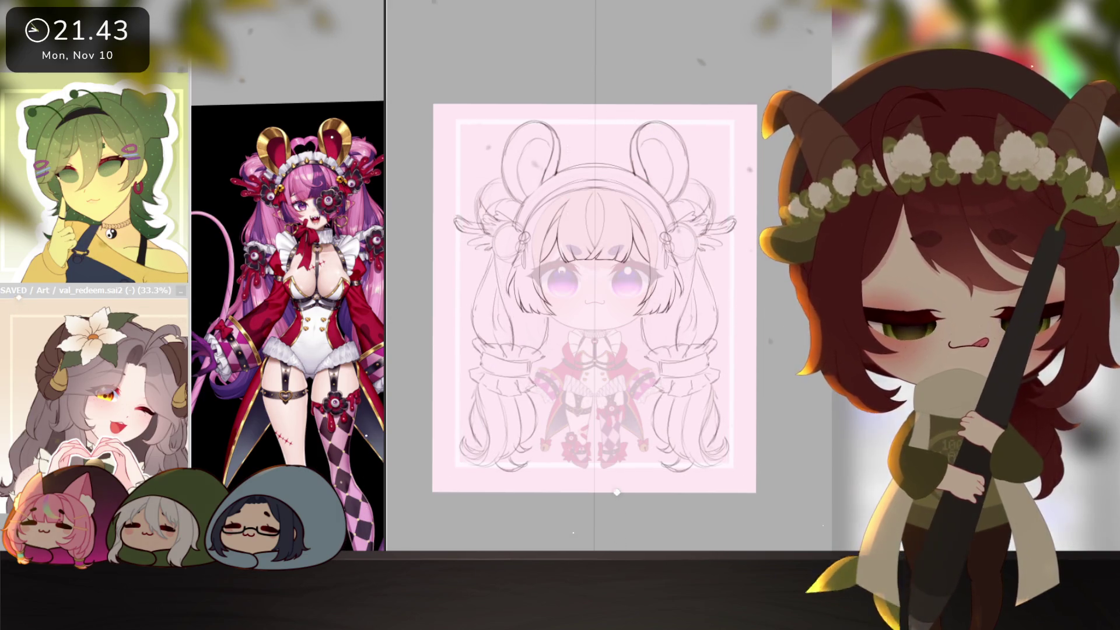
- Lasso the right half of the sketch and stretch it outward so the hair looks bigger
{"action": "left_click_drag", "start_coordinate": [692, 145], "coordinate": [718, 149]}
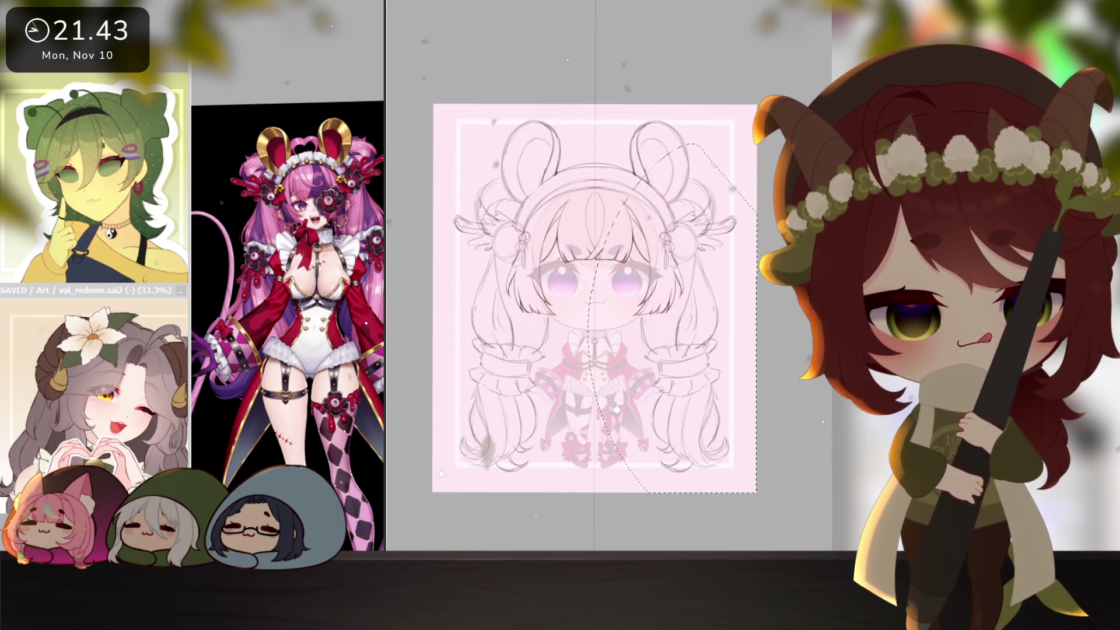
{"action": "key", "text": "ctrl+t"}
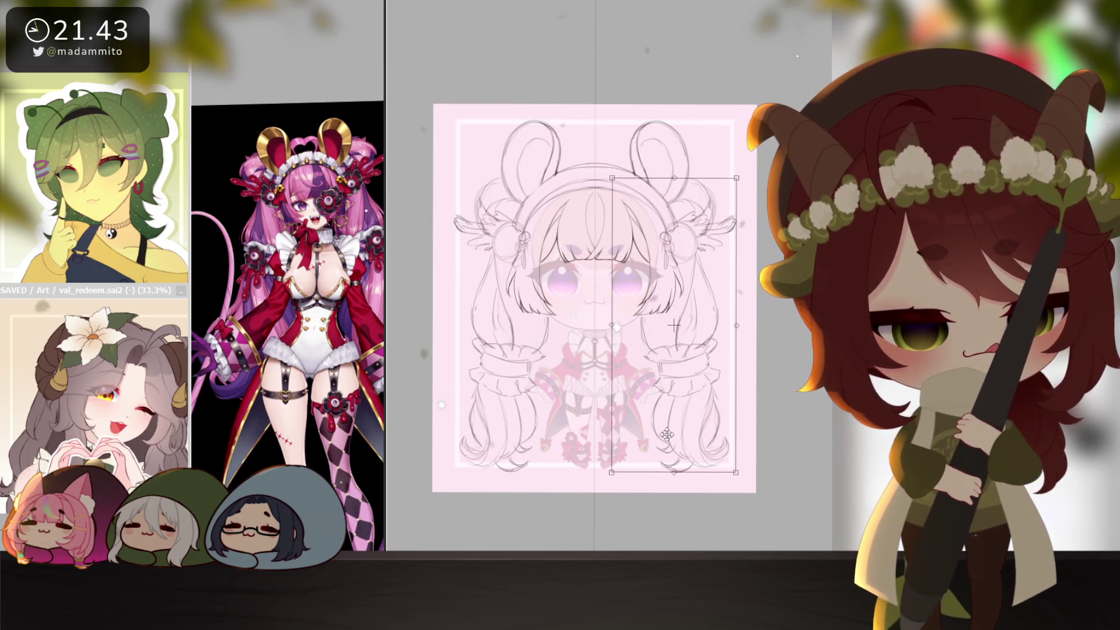
{"action": "left_click_drag", "start_coordinate": [611, 337], "coordinate": [600, 337]}
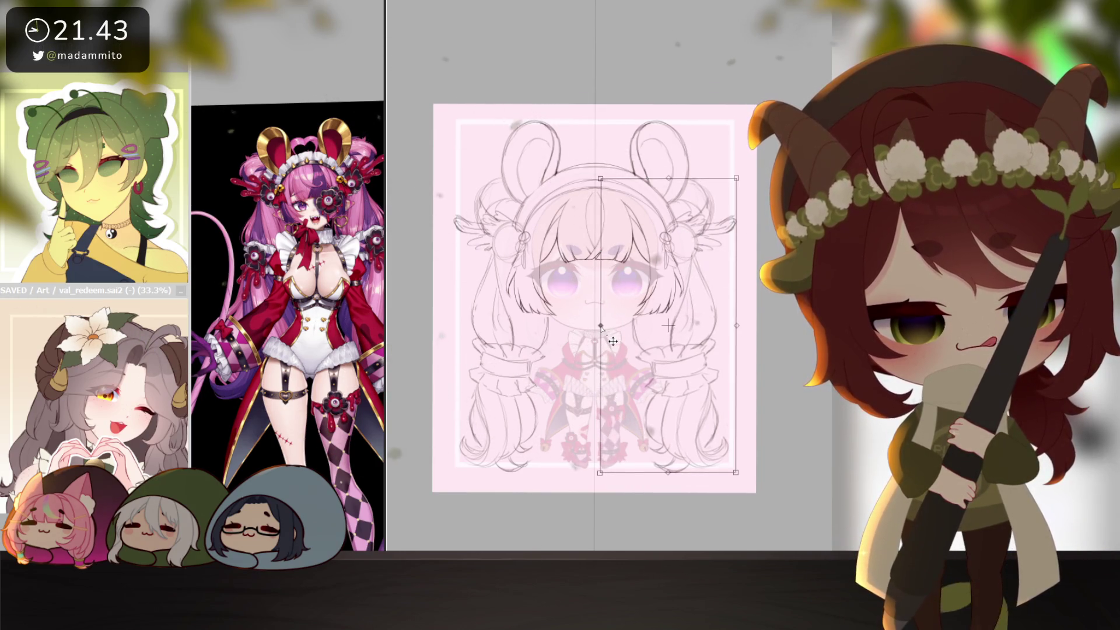
{"action": "key", "text": "Return"}
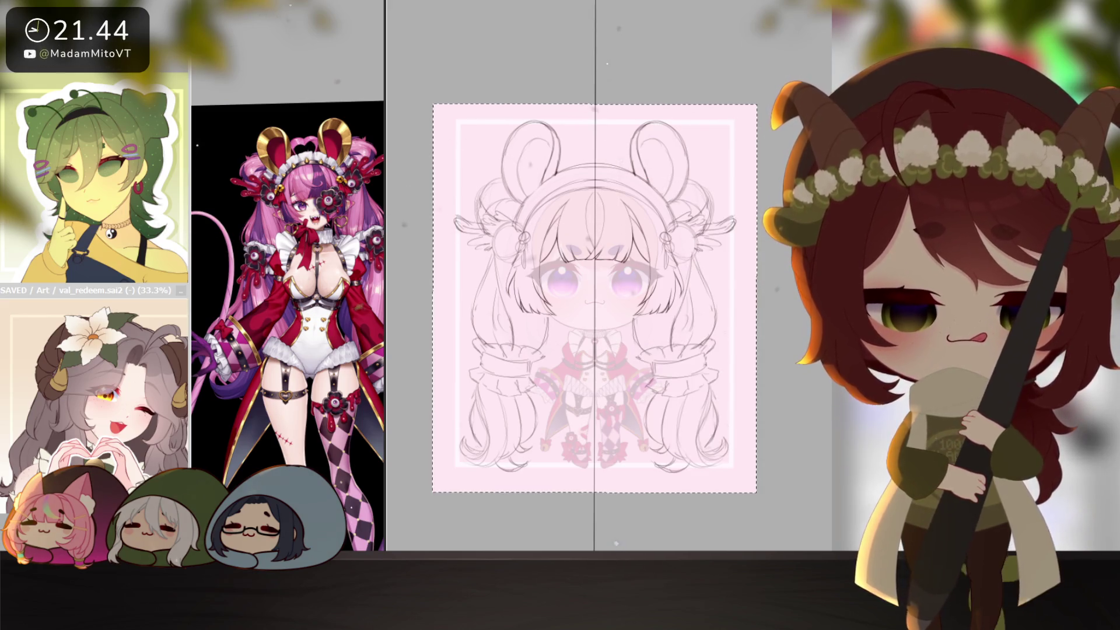
{"action": "key", "text": "ctrl+d"}
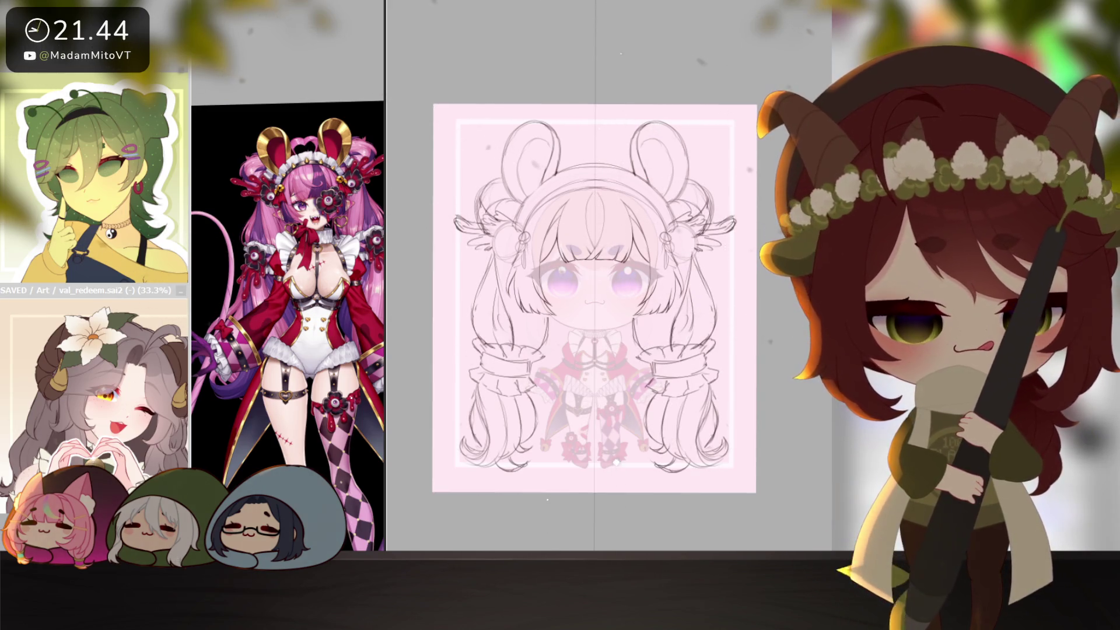
- Cancel a further transform, clear the stray lasso selection and select the whole canvas
{"action": "key", "text": "ctrl+t"}
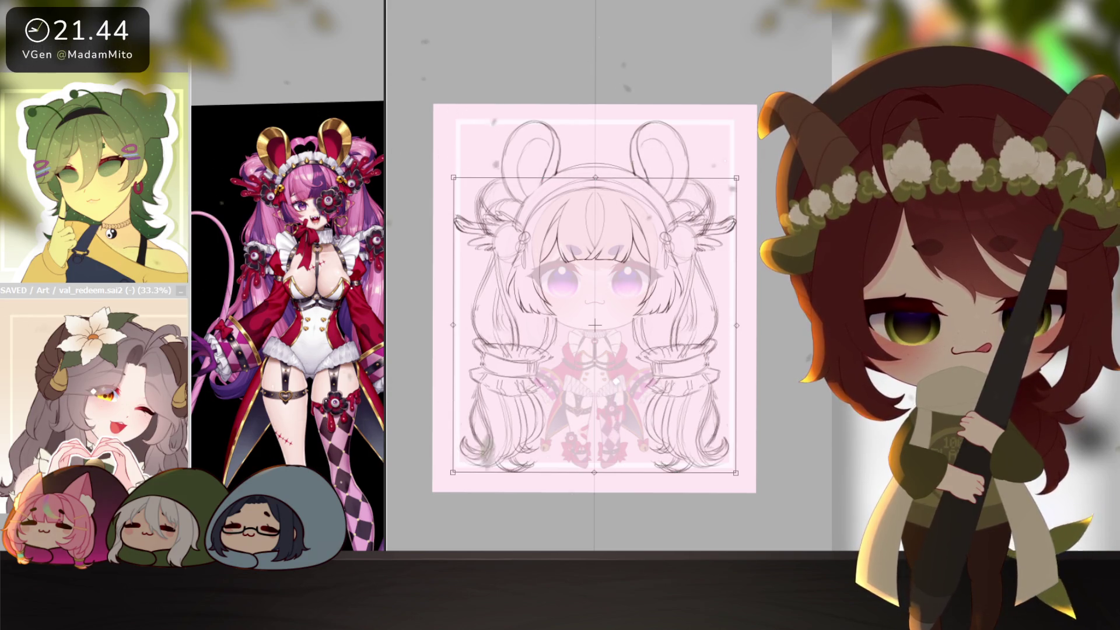
{"action": "key", "text": "Return"}
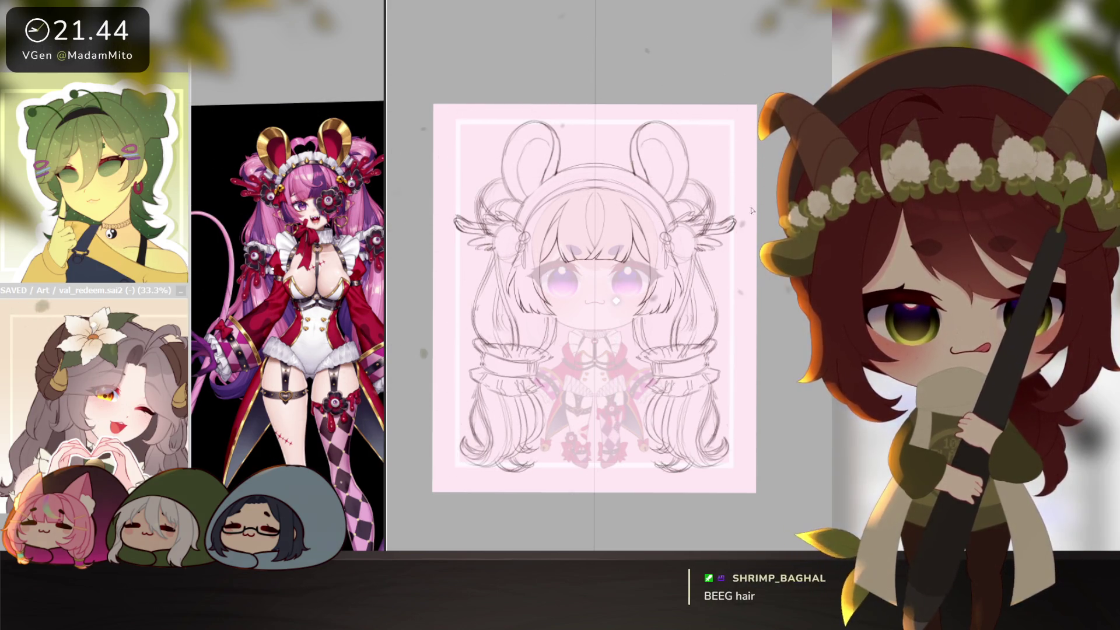
{"action": "left_click_drag", "start_coordinate": [721, 122], "coordinate": [736, 318]}
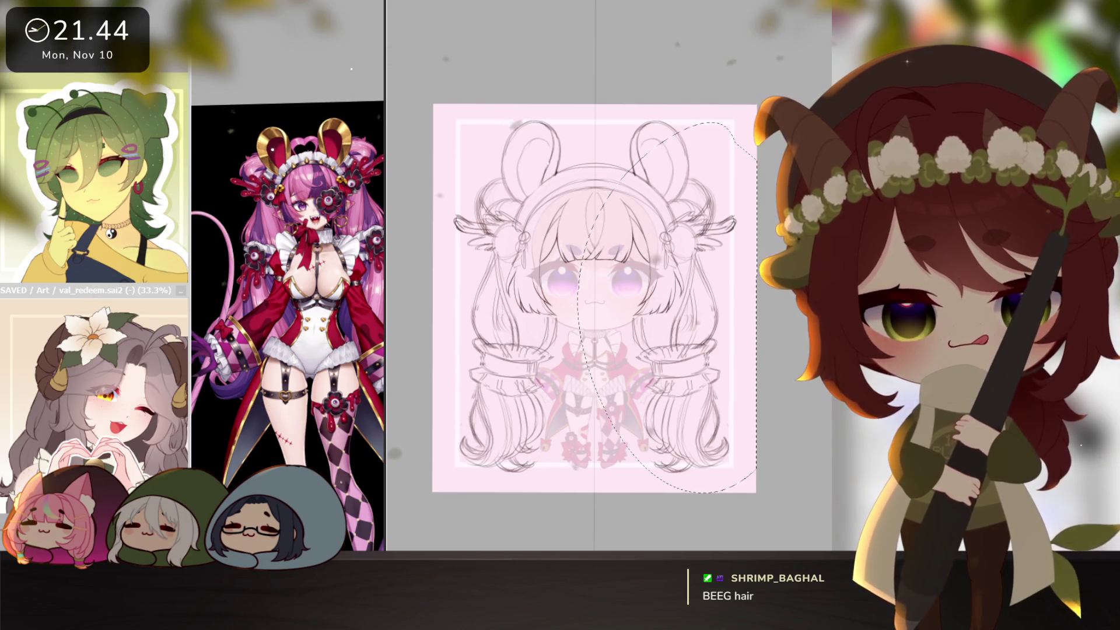
{"action": "key", "text": "ctrl+d"}
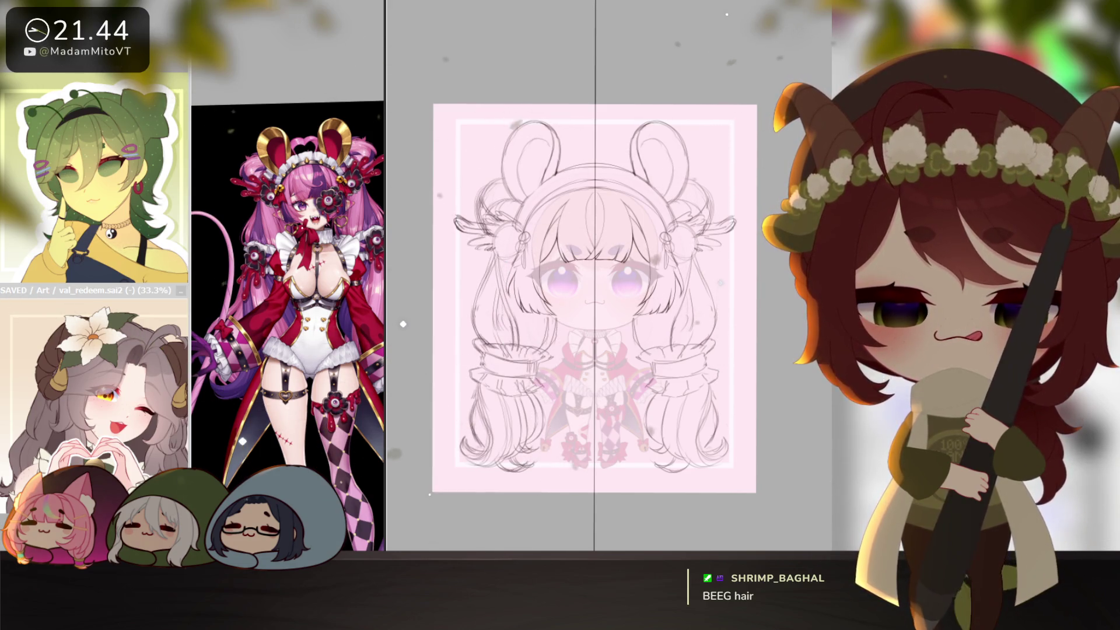
{"action": "key", "text": "ctrl+a"}
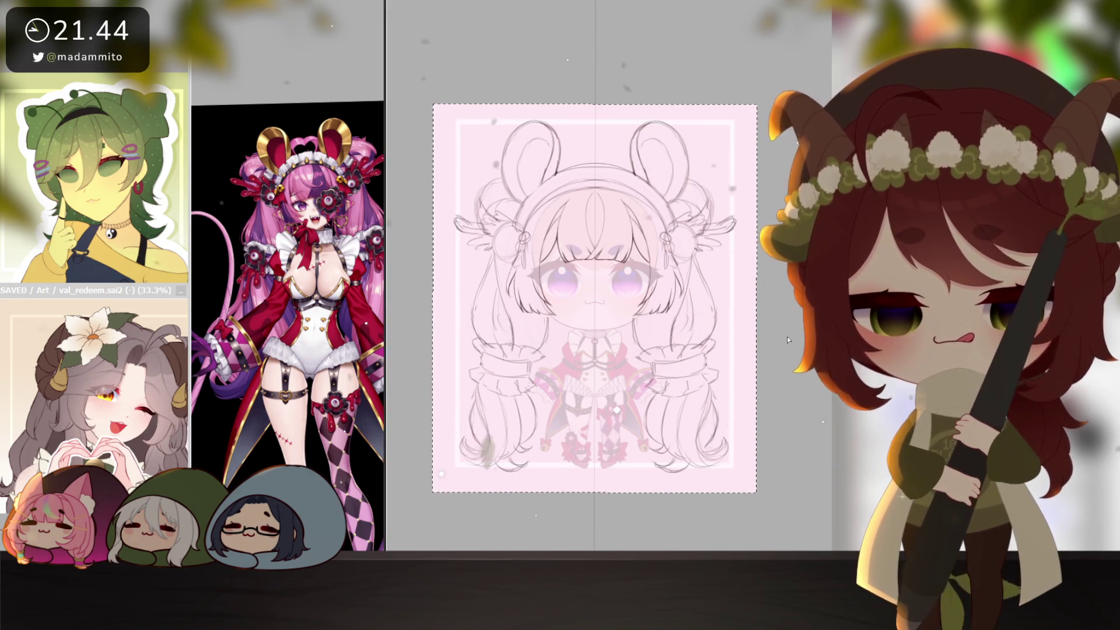
{"action": "scroll", "coordinate": [760, 443], "scroll_direction": "up", "scroll_amount": 2}
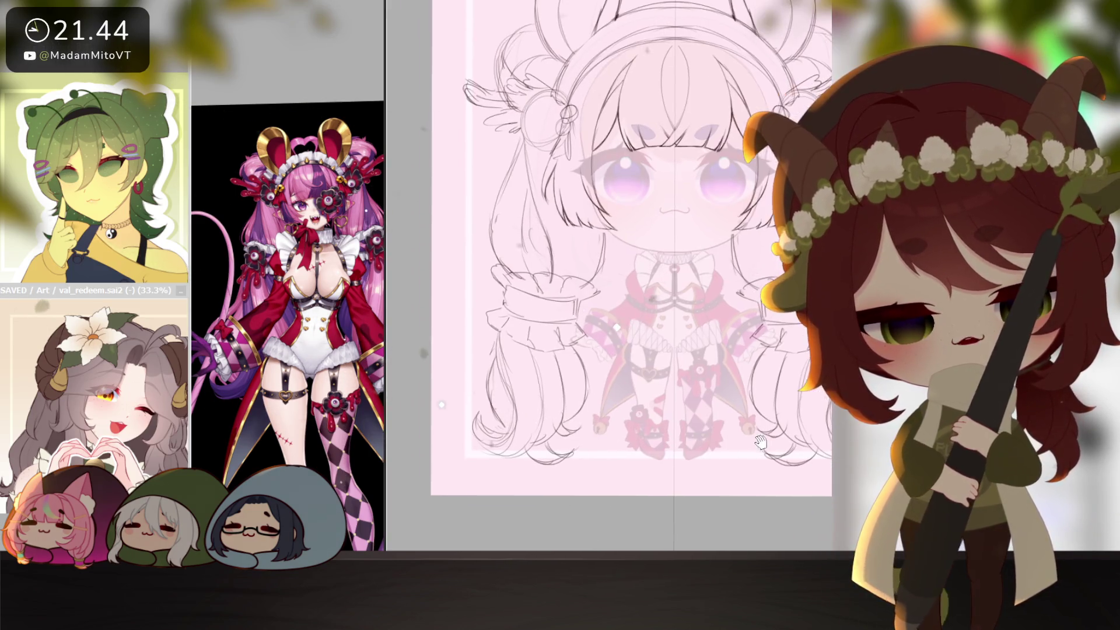
{"action": "left_click_drag", "start_coordinate": [760, 443], "coordinate": [770, 433]}
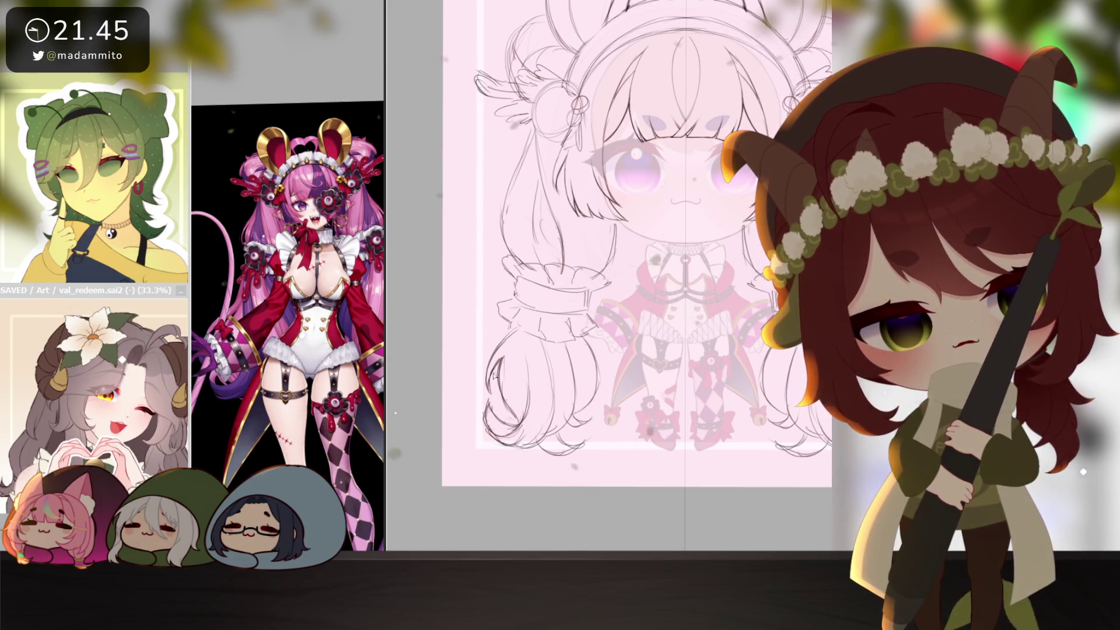
{"action": "scroll", "coordinate": [532, 401], "scroll_direction": "down", "scroll_amount": 3}
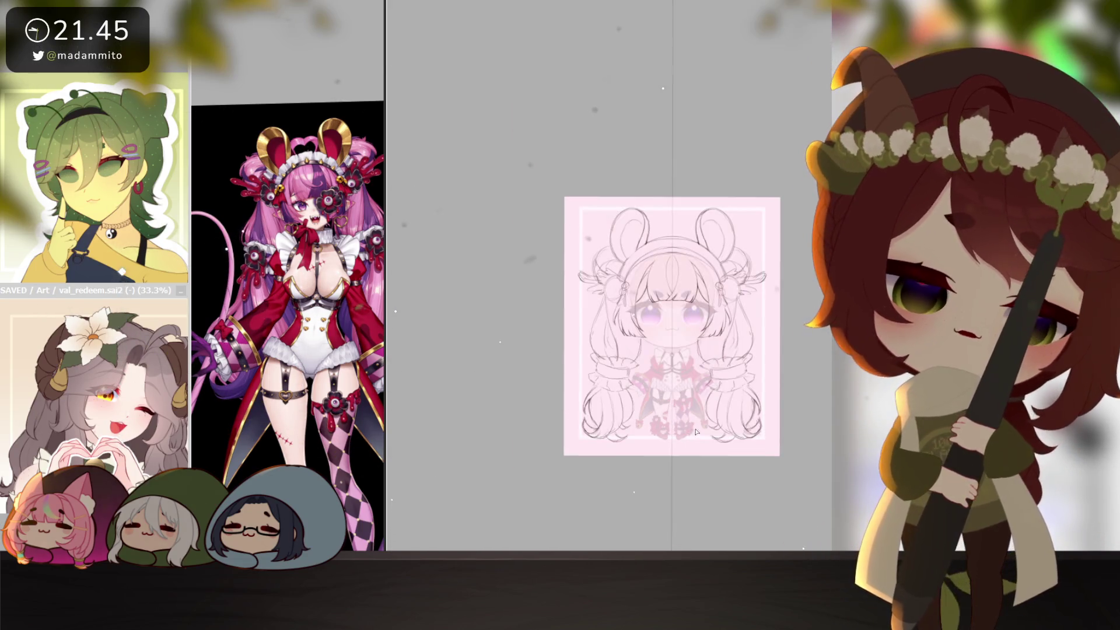
{"action": "scroll", "coordinate": [612, 434], "scroll_direction": "up", "scroll_amount": 1}
{"action": "scroll", "coordinate": [612, 434], "scroll_direction": "up", "scroll_amount": 1}
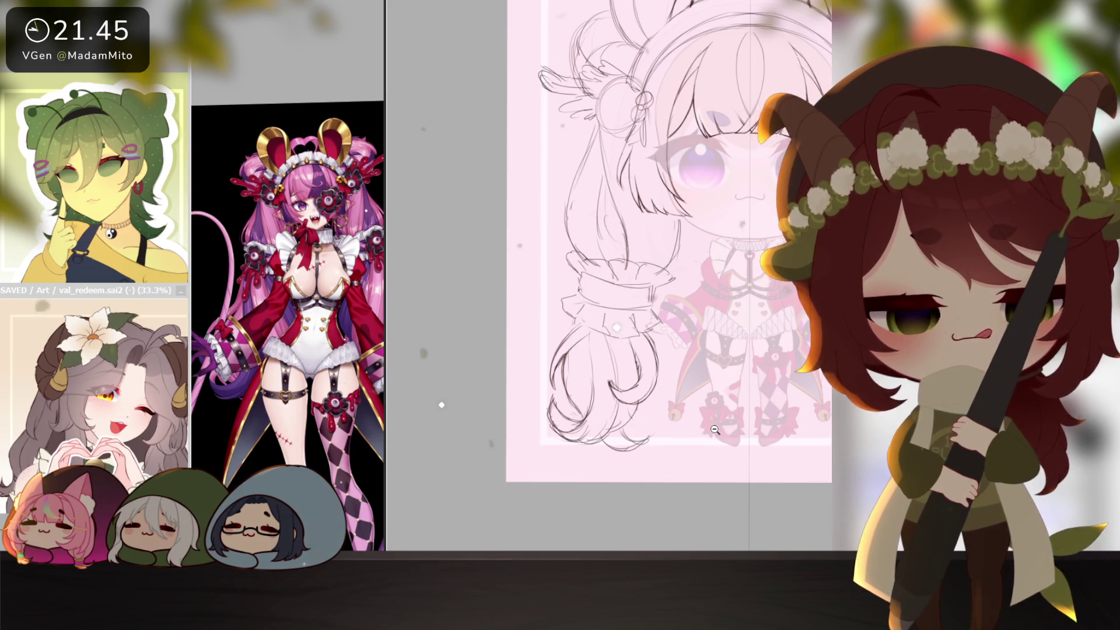
{"action": "scroll", "coordinate": [714, 429], "scroll_direction": "down", "scroll_amount": 3}
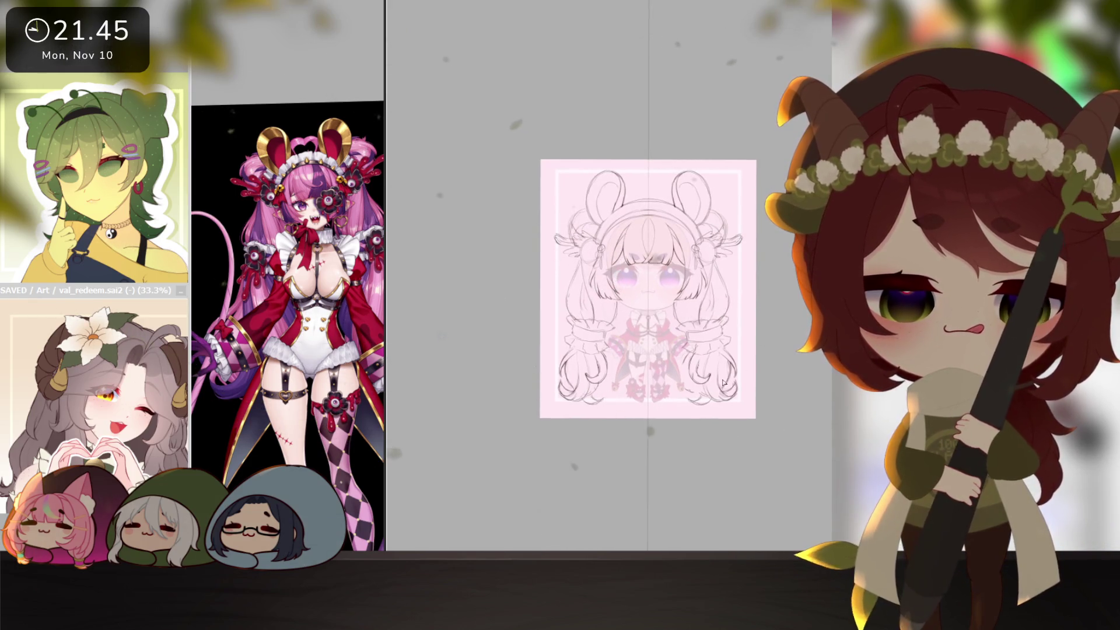
{"action": "scroll", "coordinate": [724, 383], "scroll_direction": "up", "scroll_amount": 2}
{"action": "left_click_drag", "start_coordinate": [740, 400], "coordinate": [749, 432]}
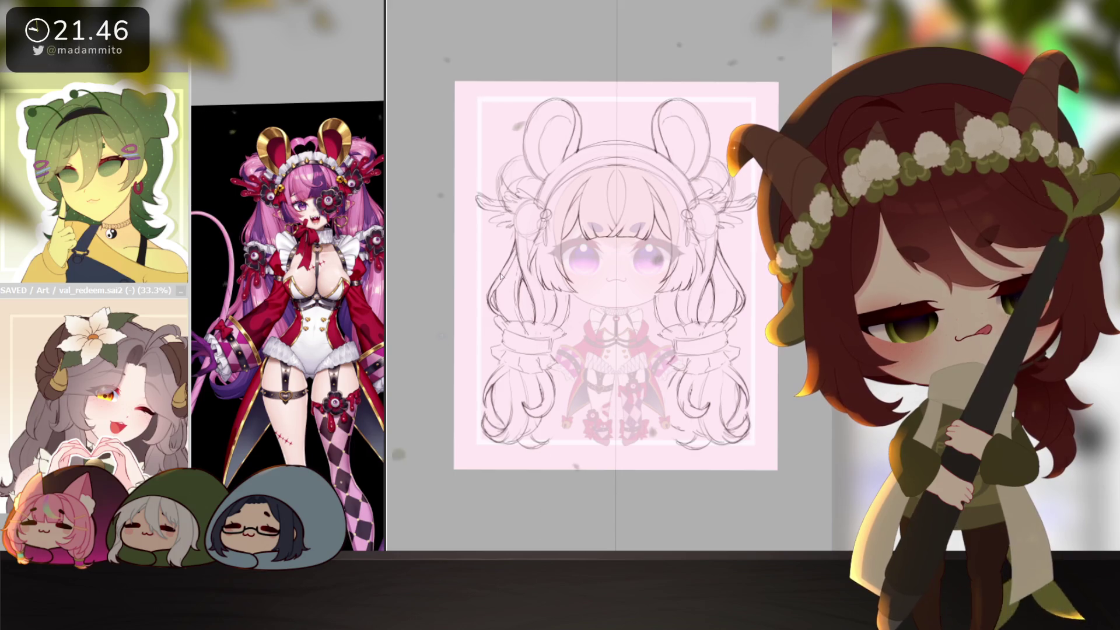
{"action": "scroll", "coordinate": [737, 398], "scroll_direction": "down", "scroll_amount": 2}
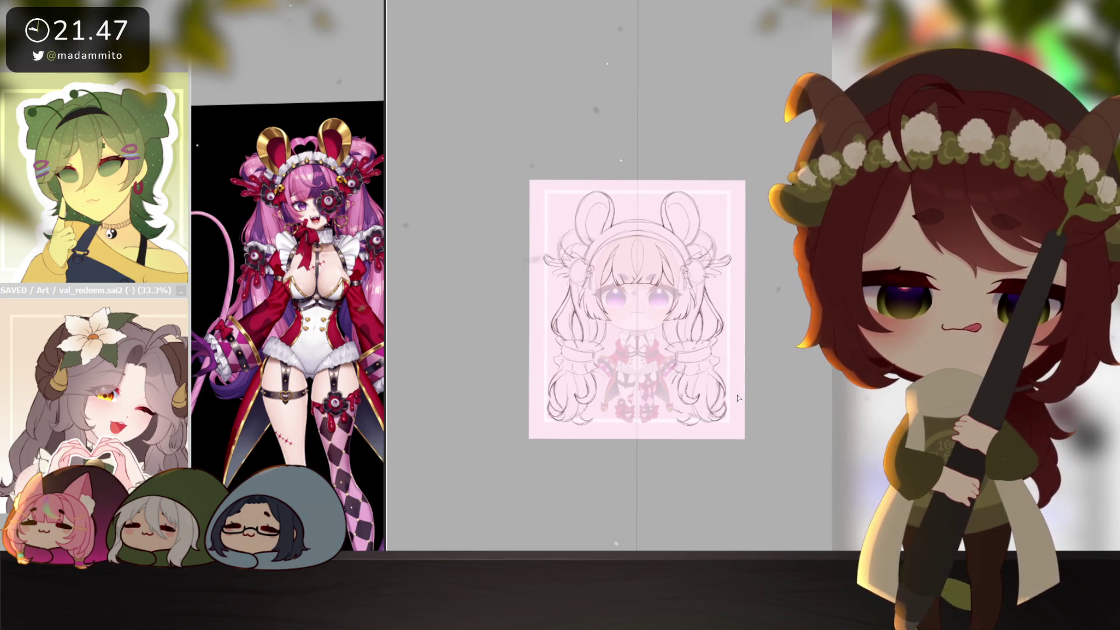
- Nudge the sketch view to show the full-length reference character smaller beside it
{"action": "left_click_drag", "start_coordinate": [738, 398], "coordinate": [748, 417]}
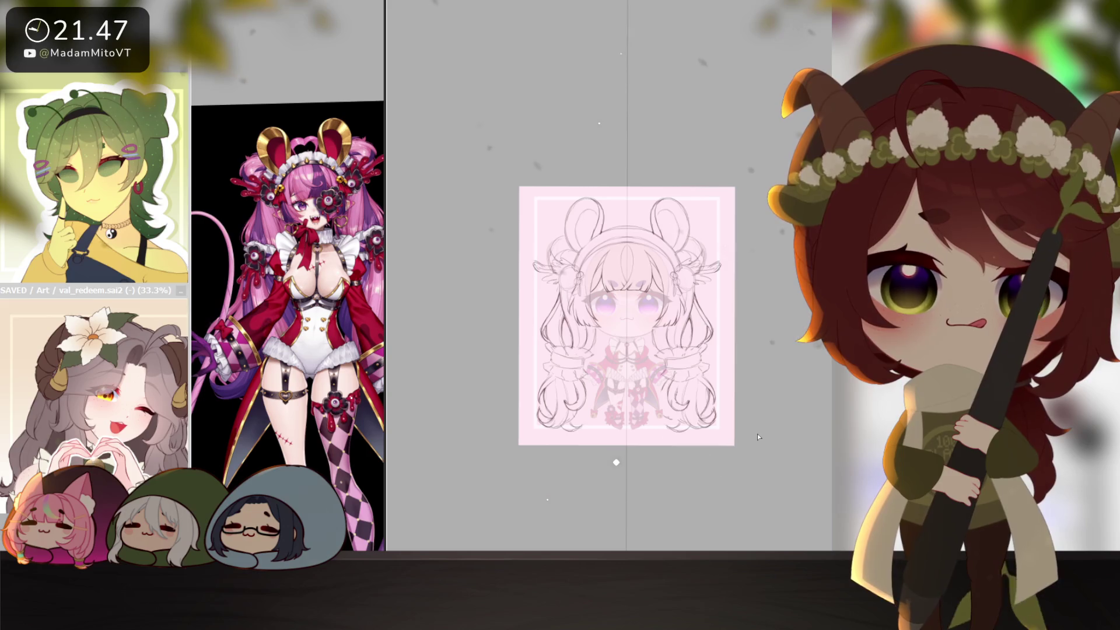
{"action": "scroll", "coordinate": [691, 407], "scroll_direction": "up", "scroll_amount": 2}
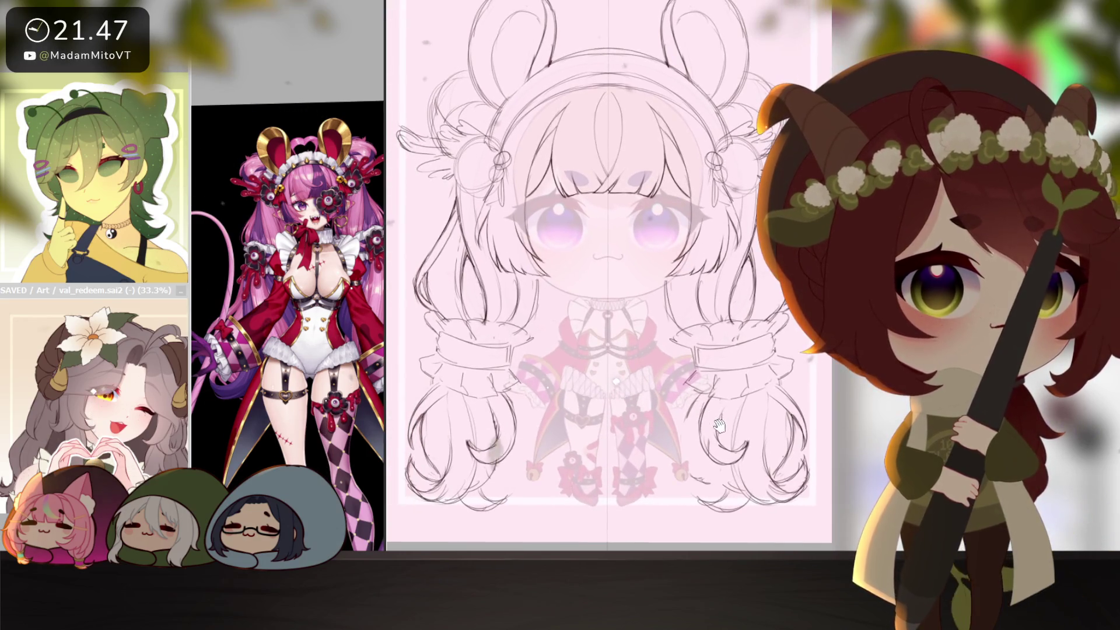
{"action": "scroll", "coordinate": [696, 424], "scroll_direction": "down", "scroll_amount": 2}
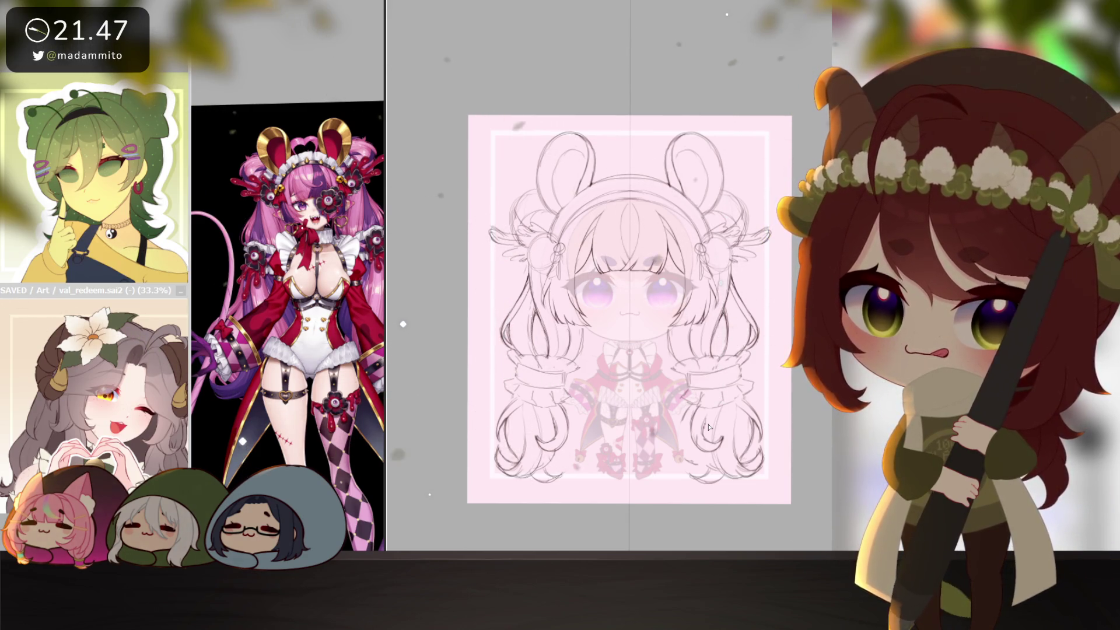
{"action": "scroll", "coordinate": [372, 458], "scroll_direction": "down", "scroll_amount": 2}
{"action": "scroll", "coordinate": [372, 459], "scroll_direction": "up", "scroll_amount": 2}
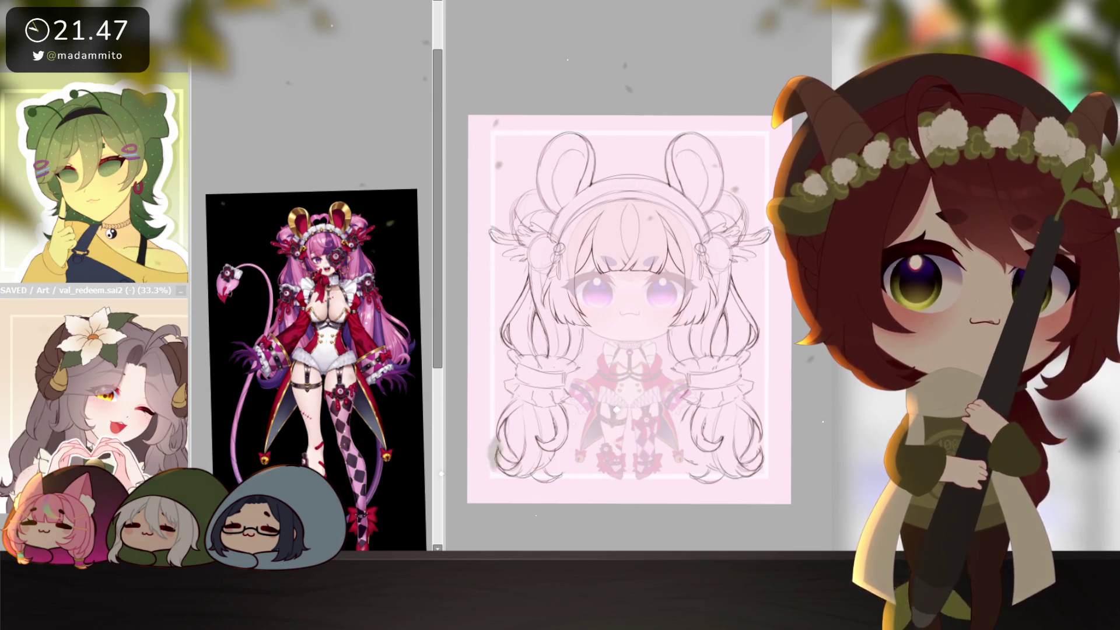
{"action": "left_click_drag", "start_coordinate": [438, 263], "coordinate": [385, 262]}
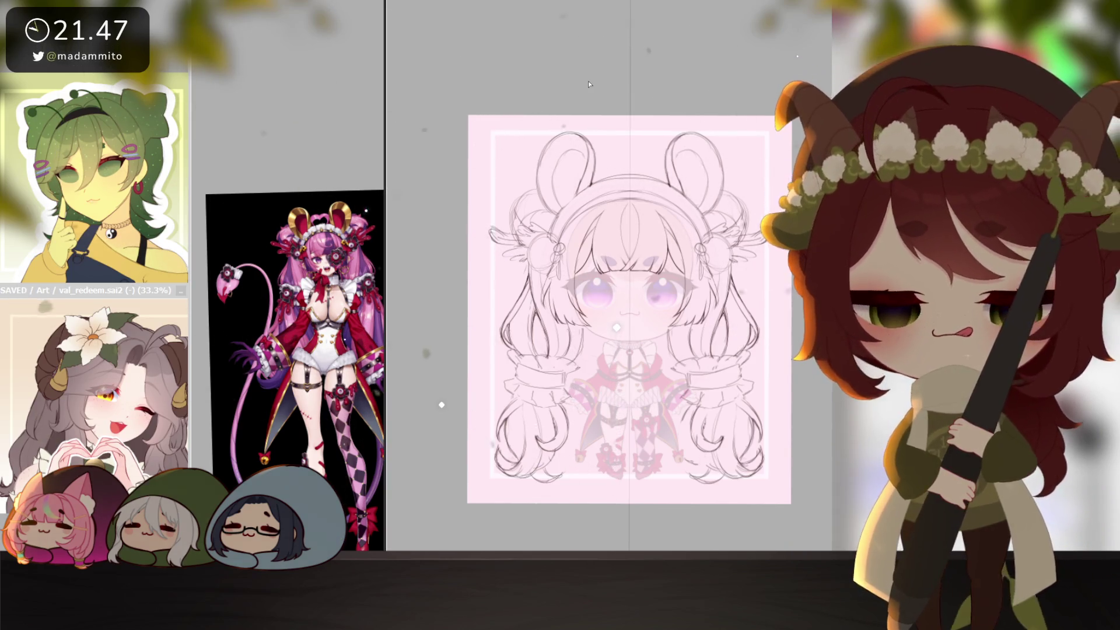
{"action": "left_click_drag", "start_coordinate": [759, 468], "coordinate": [747, 439]}
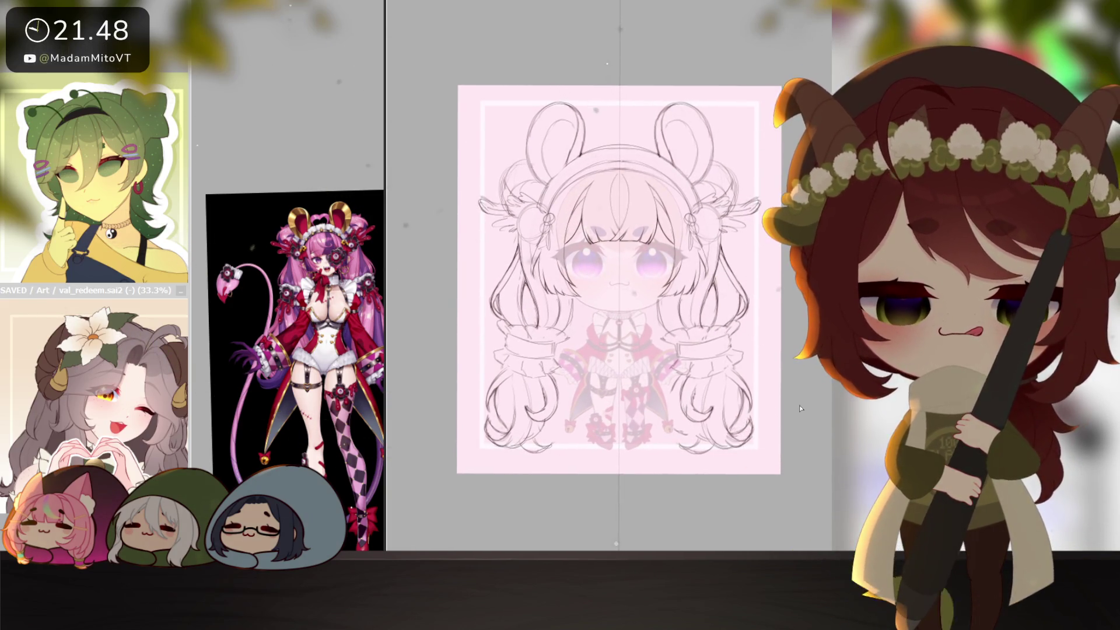
{"action": "scroll", "coordinate": [787, 394], "scroll_direction": "up", "scroll_amount": 3}
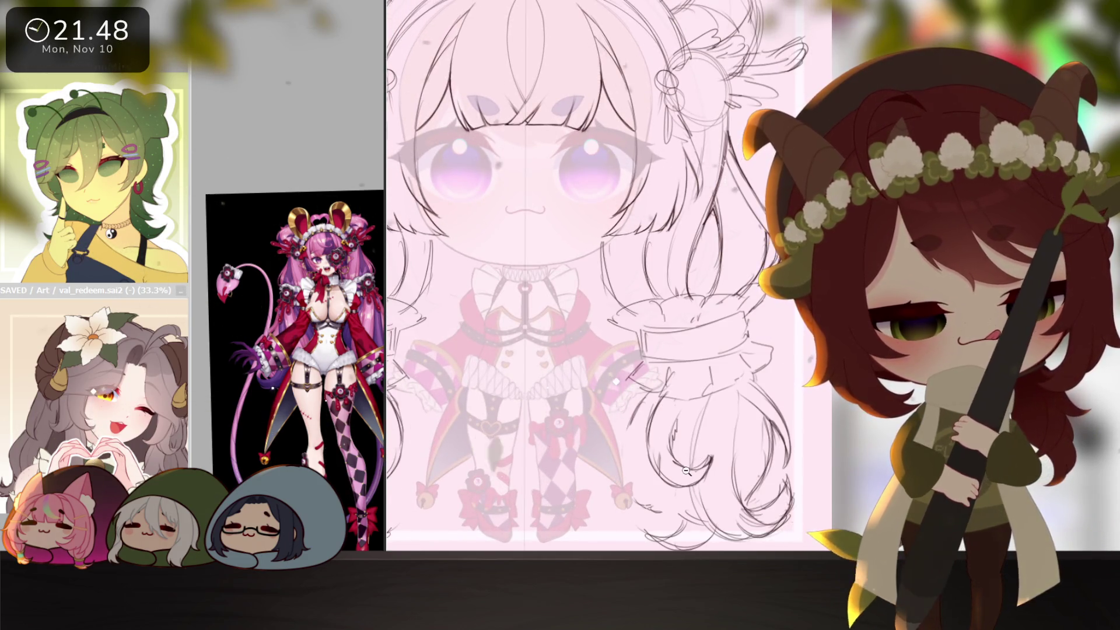
{"action": "scroll", "coordinate": [687, 471], "scroll_direction": "down", "scroll_amount": 2}
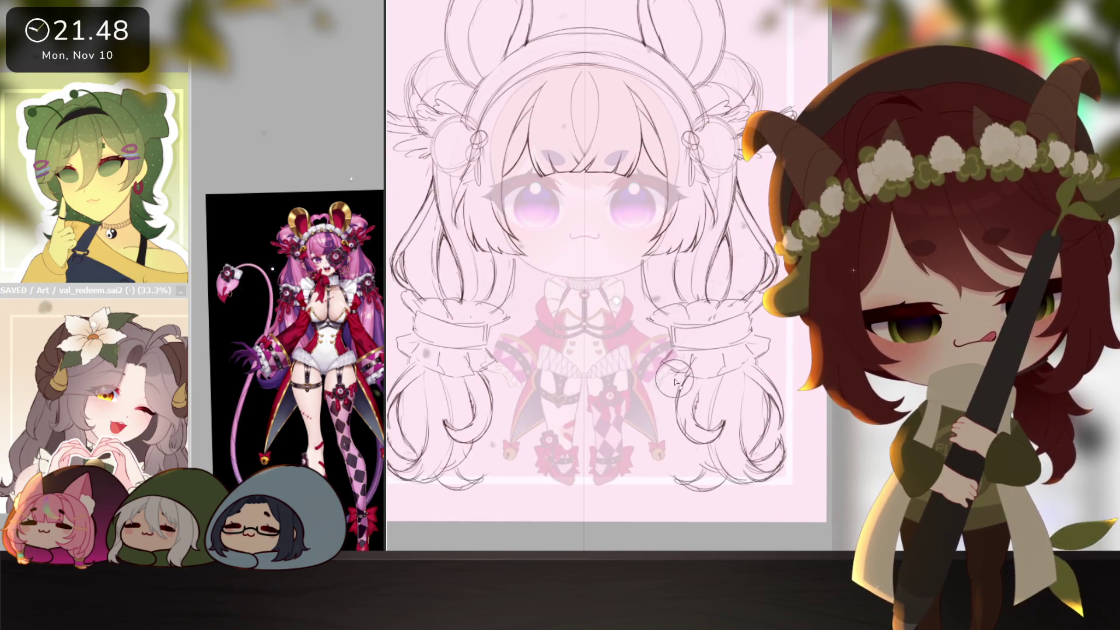
{"action": "scroll", "coordinate": [675, 381], "scroll_direction": "down", "scroll_amount": 2}
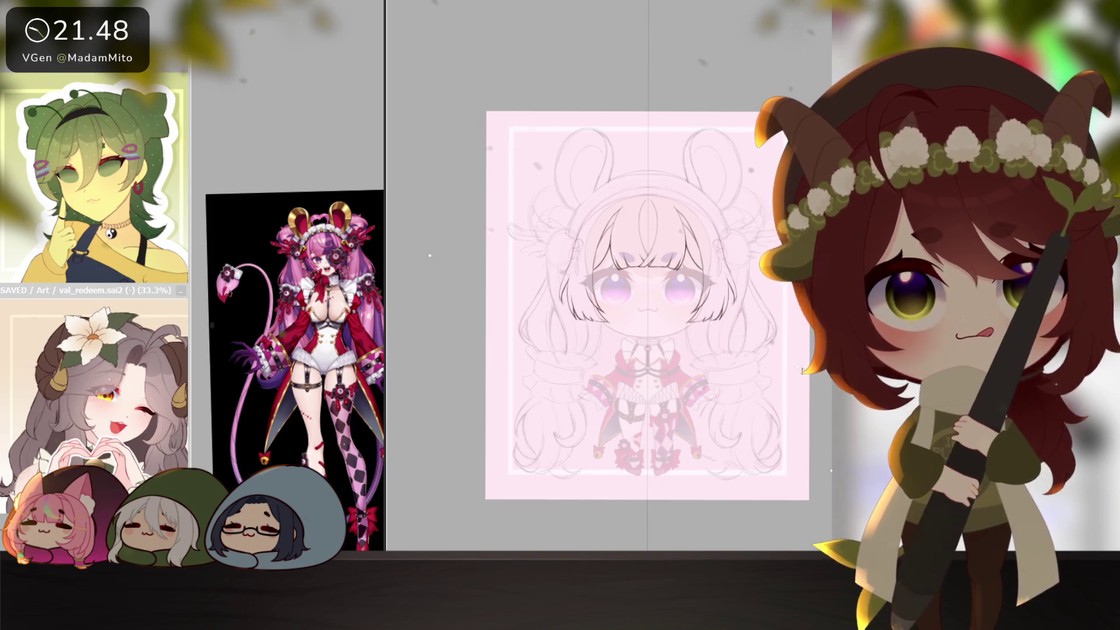
{"action": "scroll", "coordinate": [567, 273], "scroll_direction": "up", "scroll_amount": 2}
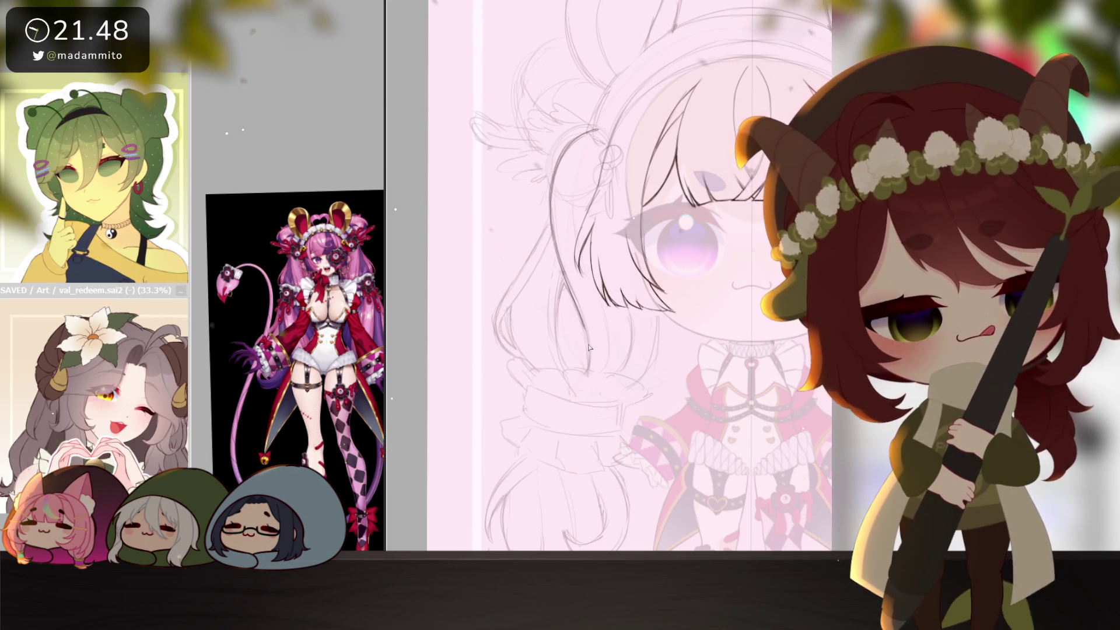
{"action": "left_click_drag", "start_coordinate": [585, 404], "coordinate": [668, 443]}
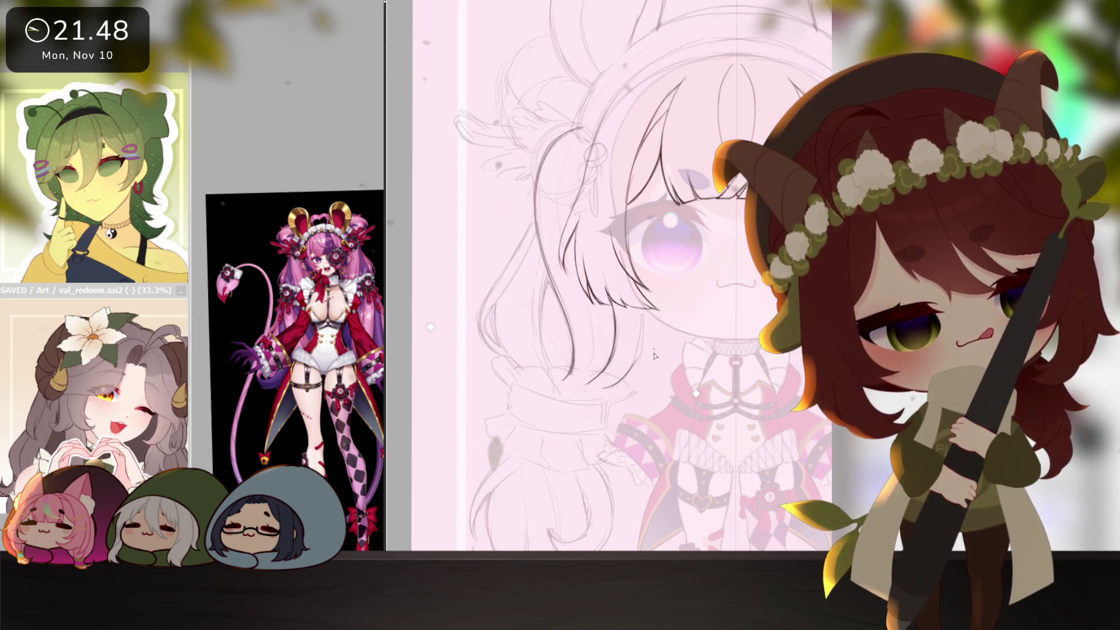
- Mirror the view to check, then ink a dark curved strand along the hanging twin tail
{"action": "key", "text": "h"}
{"action": "key", "text": "h"}
{"action": "key", "text": "h"}
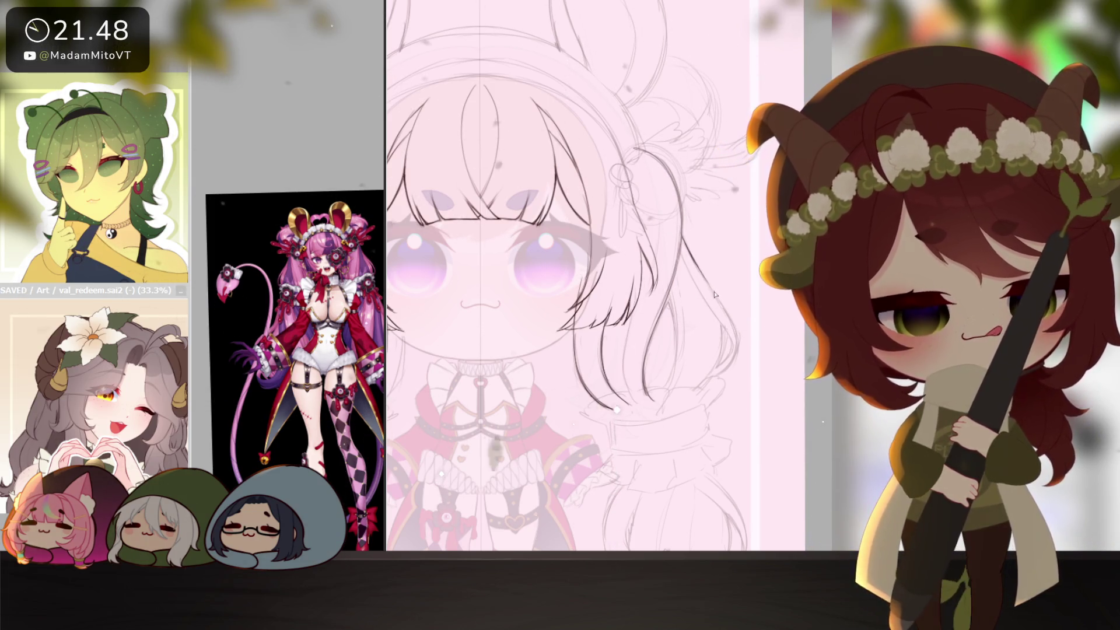
{"action": "scroll", "coordinate": [702, 277], "scroll_direction": "up", "scroll_amount": 2}
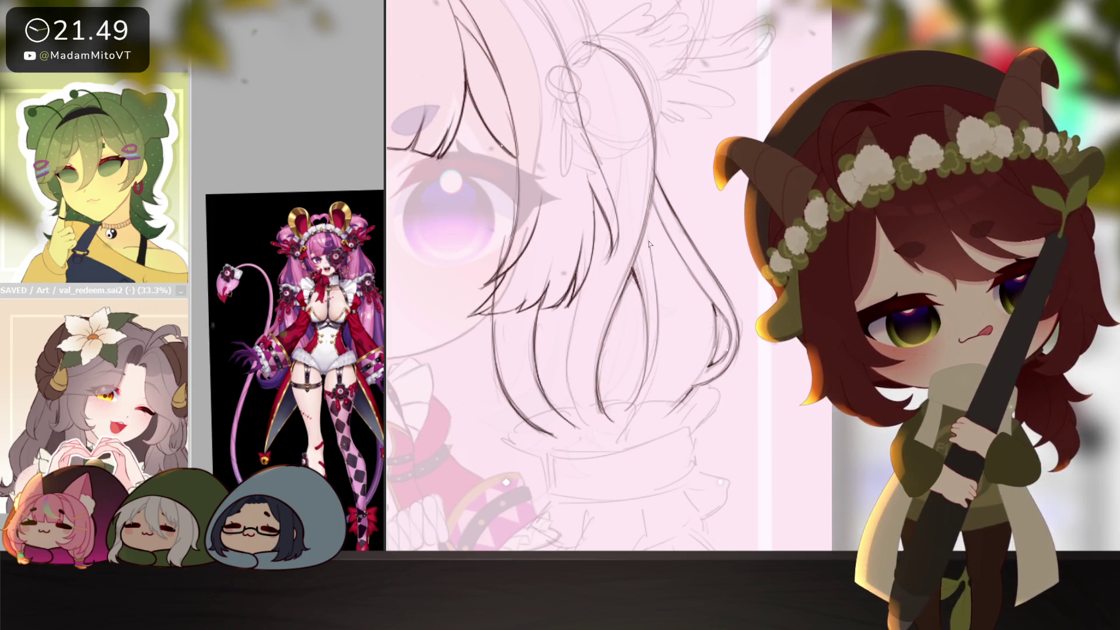
{"action": "scroll", "coordinate": [689, 312], "scroll_direction": "down", "scroll_amount": 3}
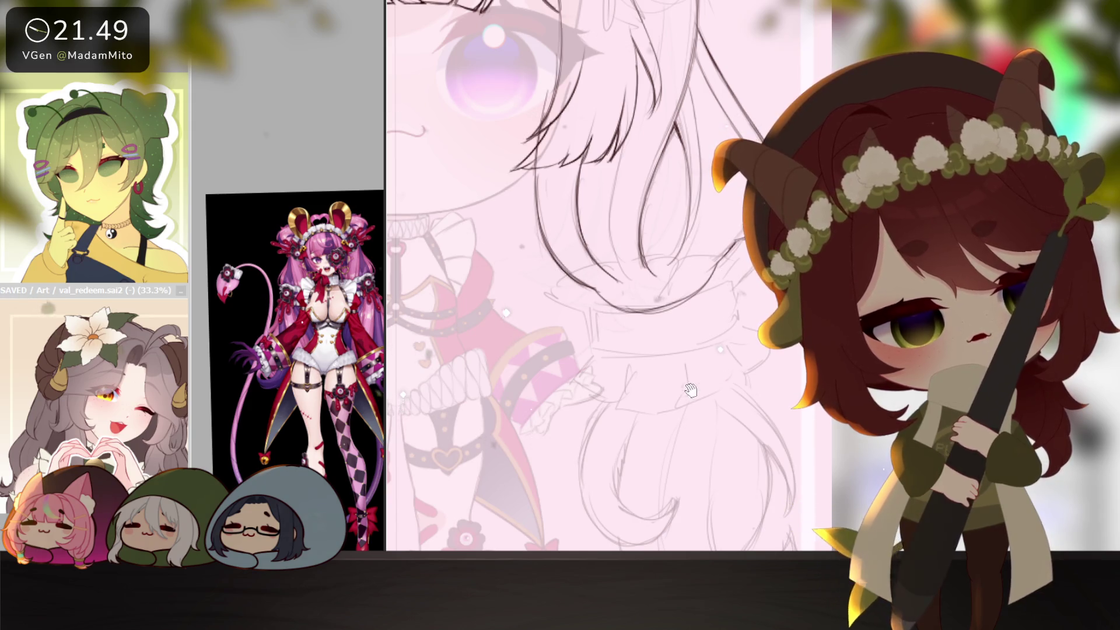
{"action": "scroll", "coordinate": [647, 315], "scroll_direction": "down", "scroll_amount": 2}
{"action": "left_click_drag", "start_coordinate": [617, 294], "coordinate": [571, 399]}
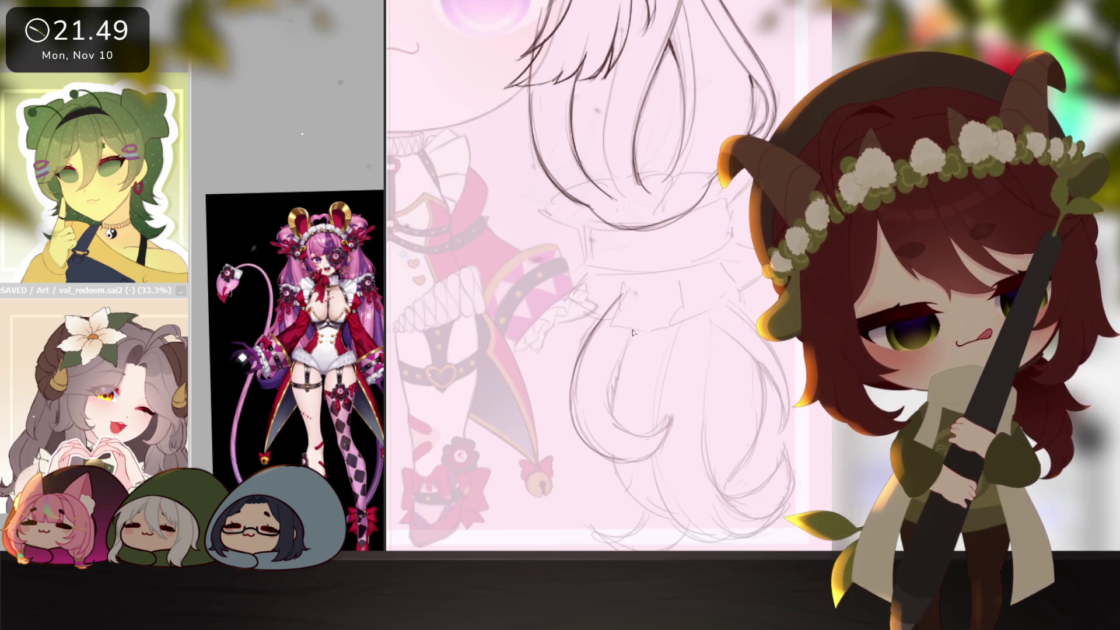
{"action": "left_click_drag", "start_coordinate": [706, 462], "coordinate": [758, 326]}
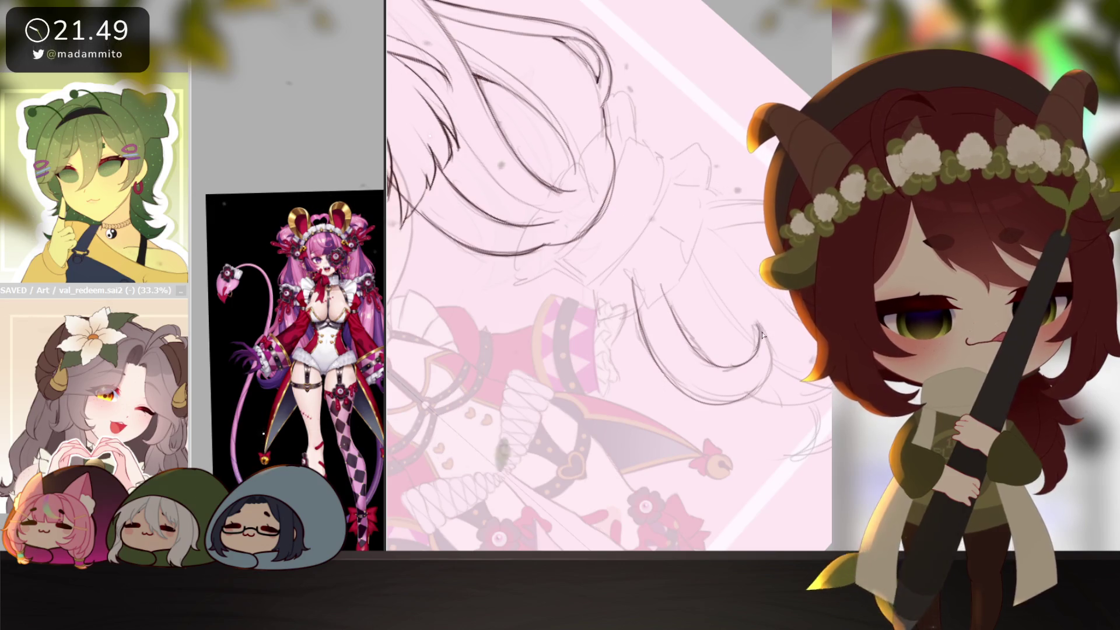
- Ink a curl of the lower twin tail, tilting the canvas between strokes
{"action": "key", "text": "Delete"}
{"action": "key", "text": "Delete"}
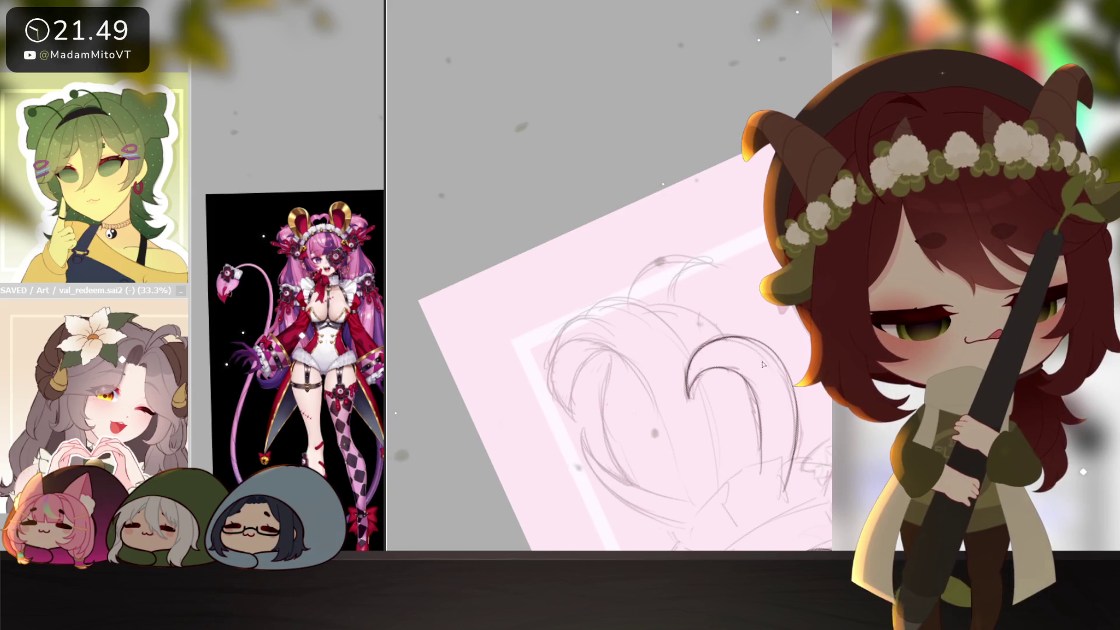
{"action": "left_click_drag", "start_coordinate": [745, 345], "coordinate": [593, 344]}
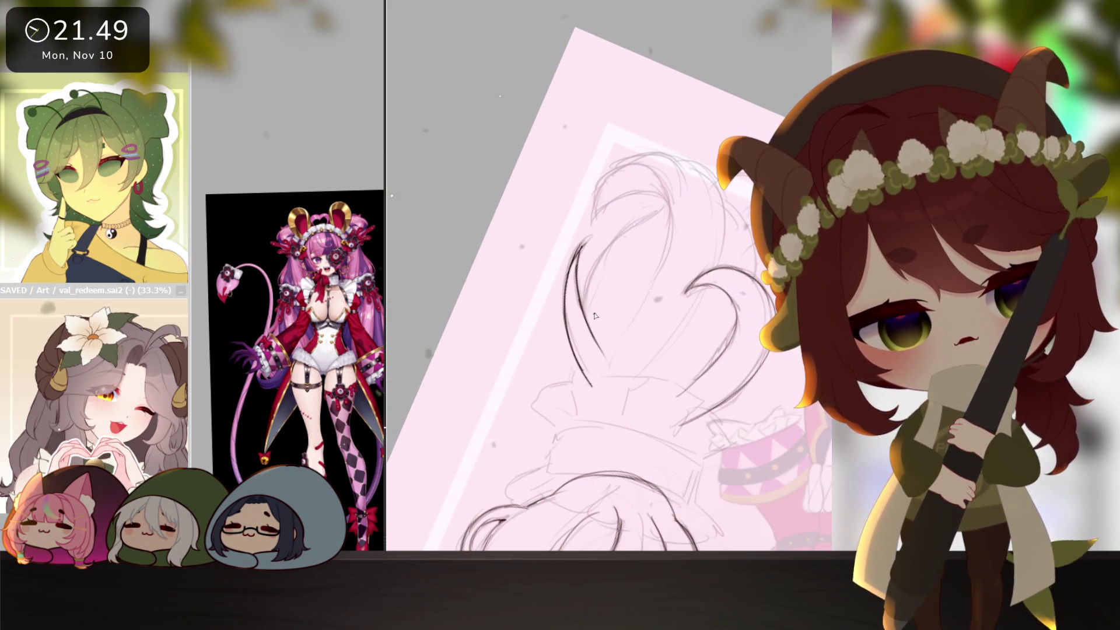
{"action": "left_click_drag", "start_coordinate": [585, 303], "coordinate": [648, 226]}
{"action": "mouse_move", "coordinate": [668, 312]}
{"action": "left_mouse_down"}
{"action": "mouse_move", "coordinate": [581, 416]}
{"action": "mouse_move", "coordinate": [730, 275]}
{"action": "left_mouse_up"}
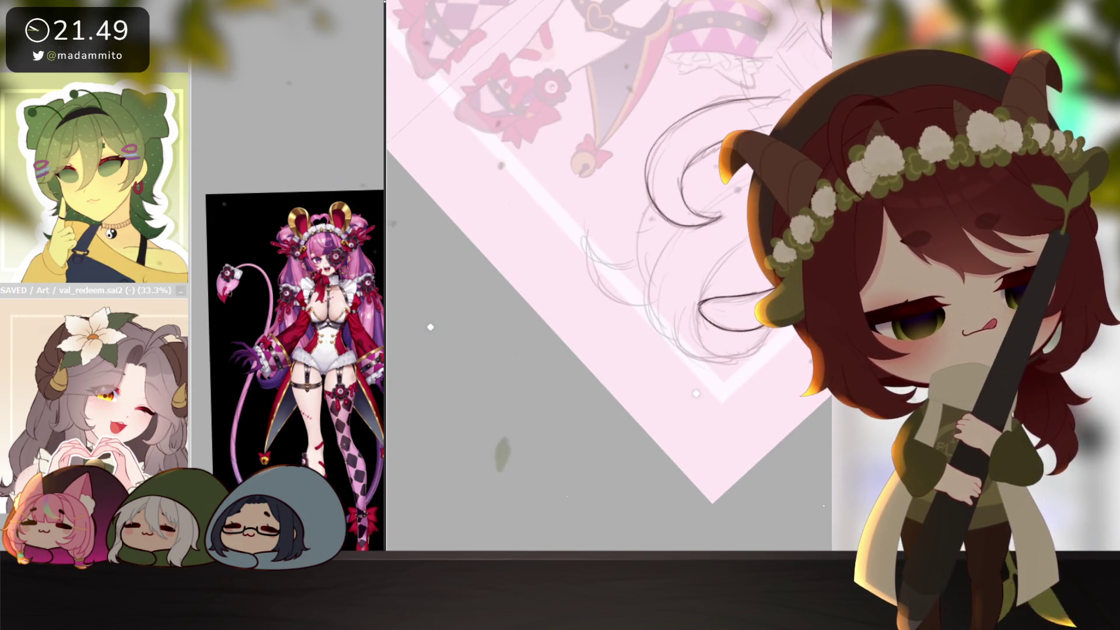
{"action": "mouse_move", "coordinate": [770, 350]}
{"action": "left_mouse_down"}
{"action": "mouse_move", "coordinate": [732, 264]}
{"action": "mouse_move", "coordinate": [649, 344]}
{"action": "left_mouse_up"}
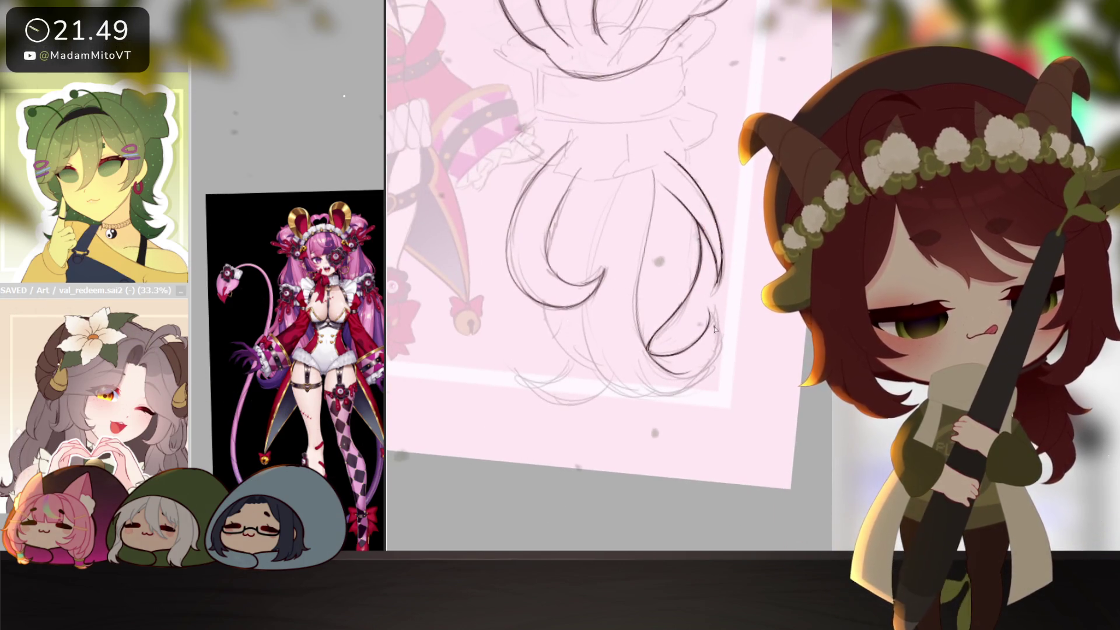
{"action": "left_click_drag", "start_coordinate": [714, 329], "coordinate": [544, 391]}
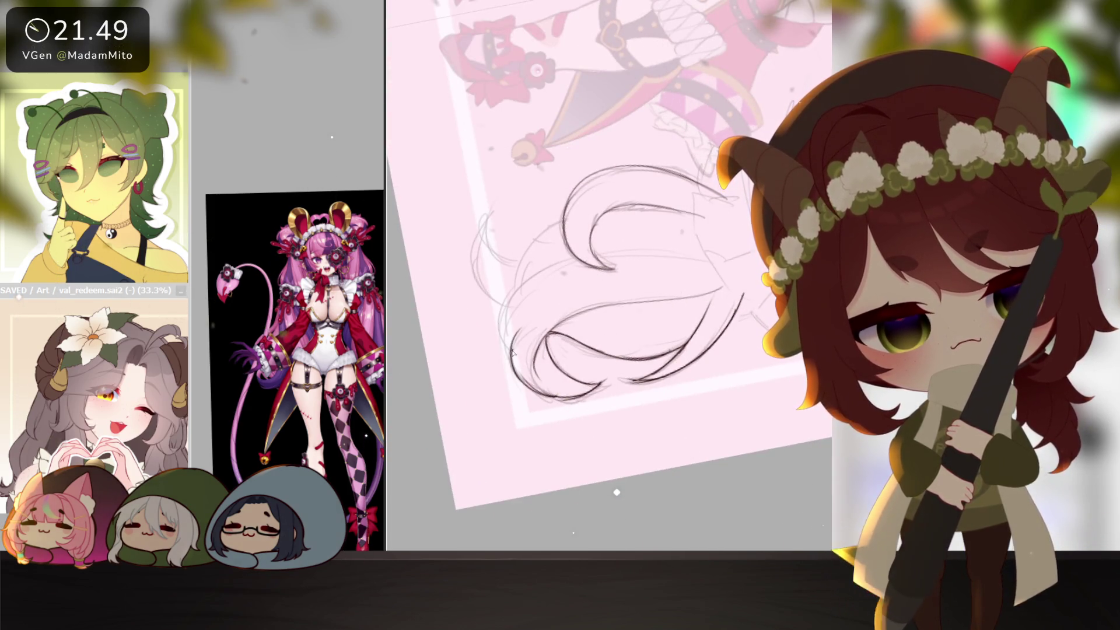
- Rotate through further drawing angles for the remaining curls, then reset the view upright
{"action": "left_click_drag", "start_coordinate": [511, 348], "coordinate": [681, 226]}
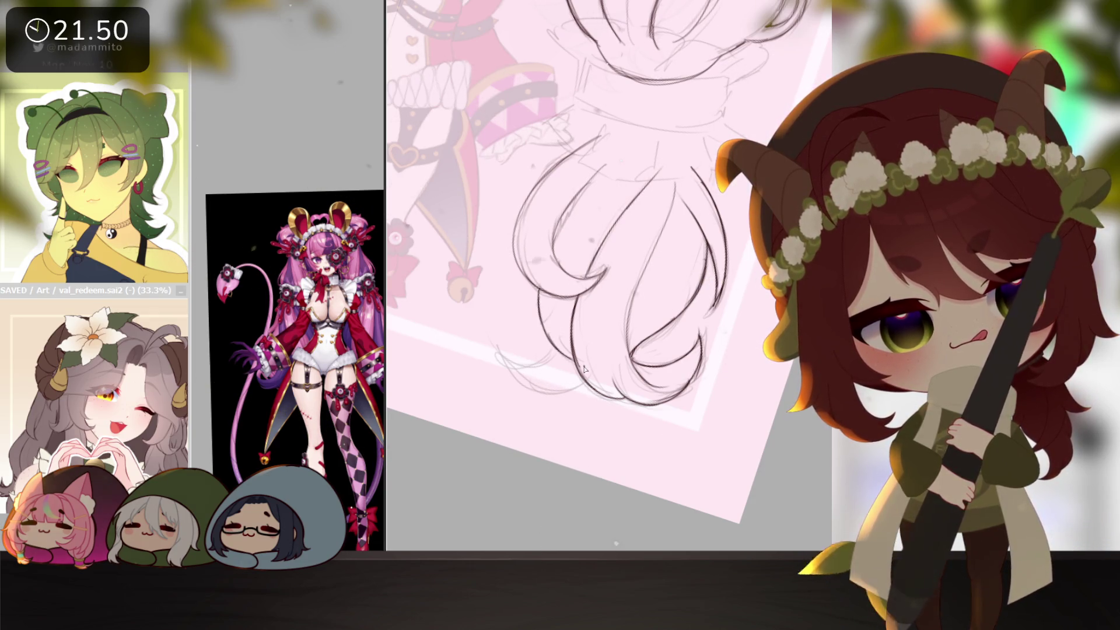
{"action": "left_click_drag", "start_coordinate": [583, 368], "coordinate": [621, 374]}
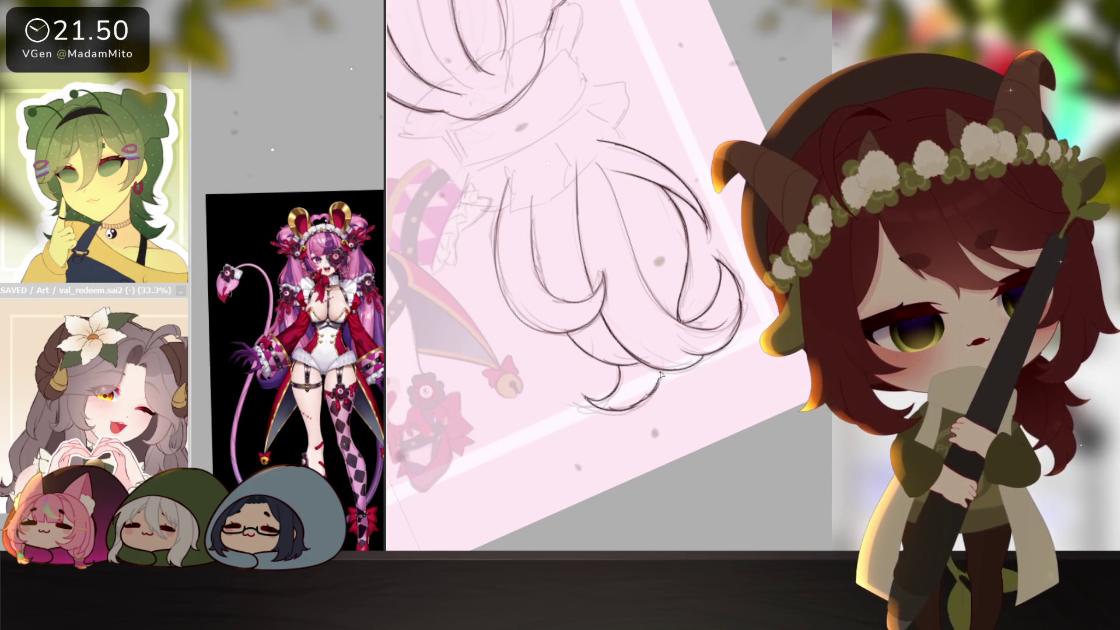
{"action": "left_click_drag", "start_coordinate": [621, 413], "coordinate": [543, 538]}
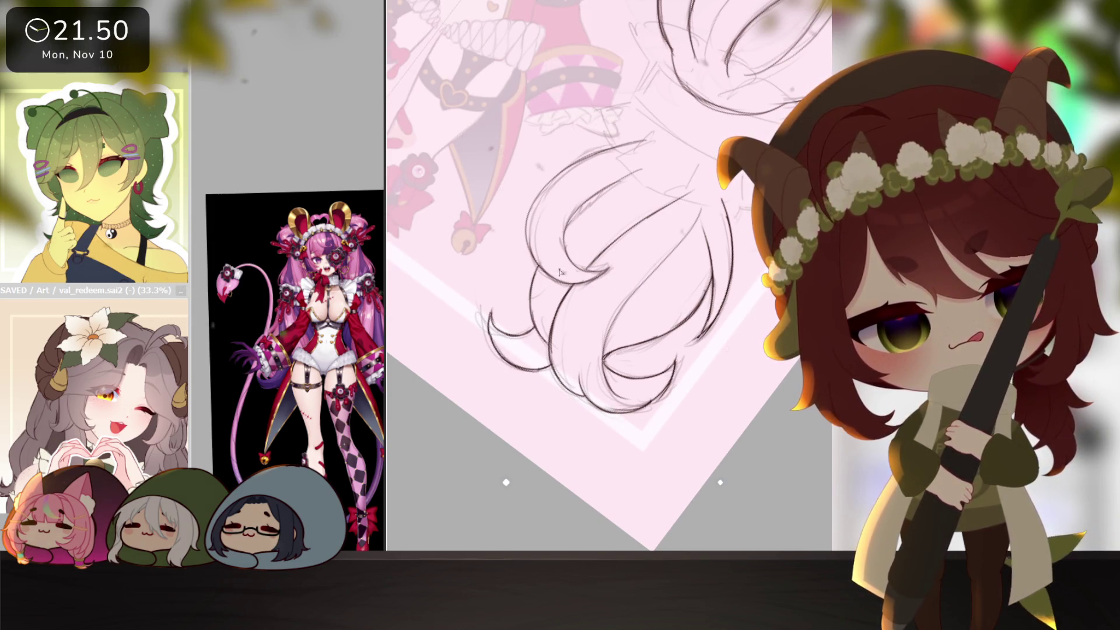
{"action": "left_click_drag", "start_coordinate": [559, 273], "coordinate": [642, 147]}
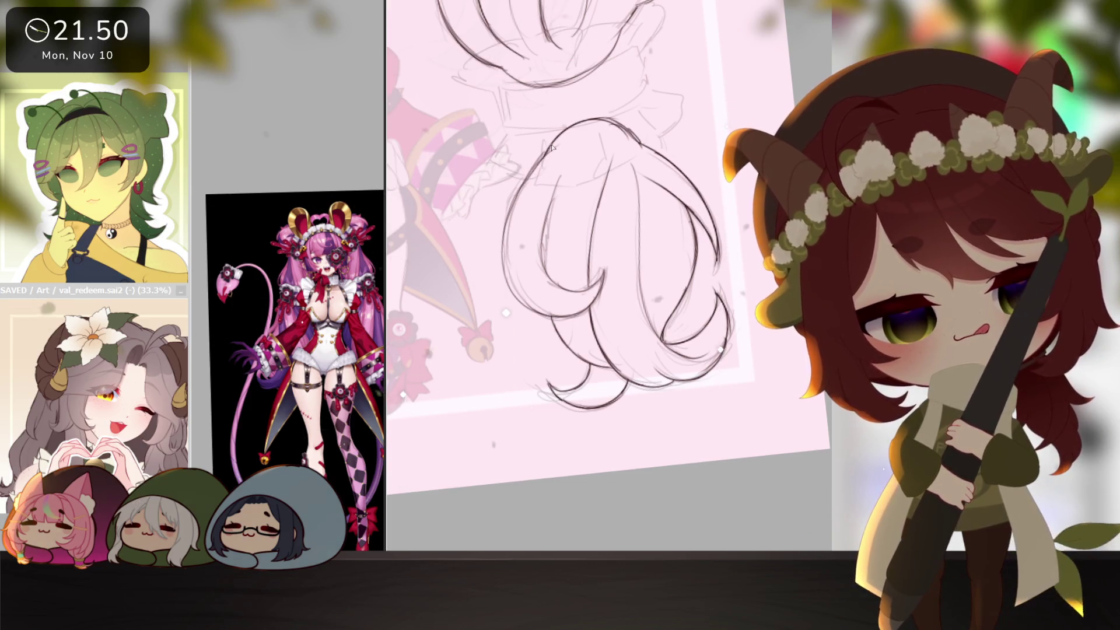
{"action": "scroll", "coordinate": [646, 368], "scroll_direction": "down", "scroll_amount": 2}
{"action": "scroll", "coordinate": [646, 368], "scroll_direction": "up", "scroll_amount": 1}
{"action": "key", "text": "Delete"}
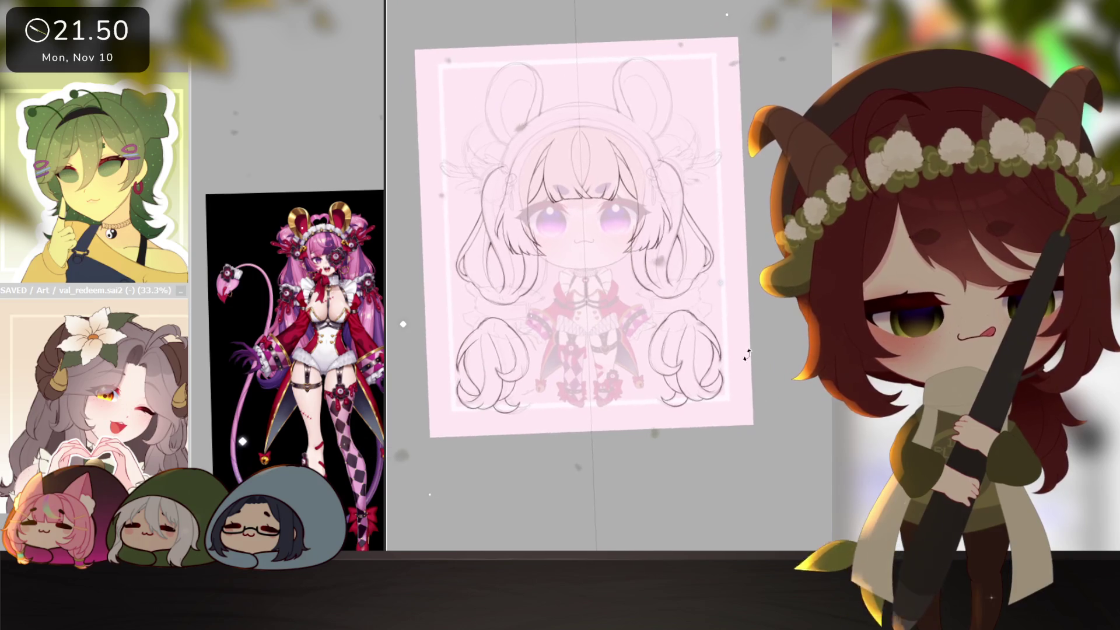
{"action": "scroll", "coordinate": [609, 275], "scroll_direction": "up", "scroll_amount": 3}
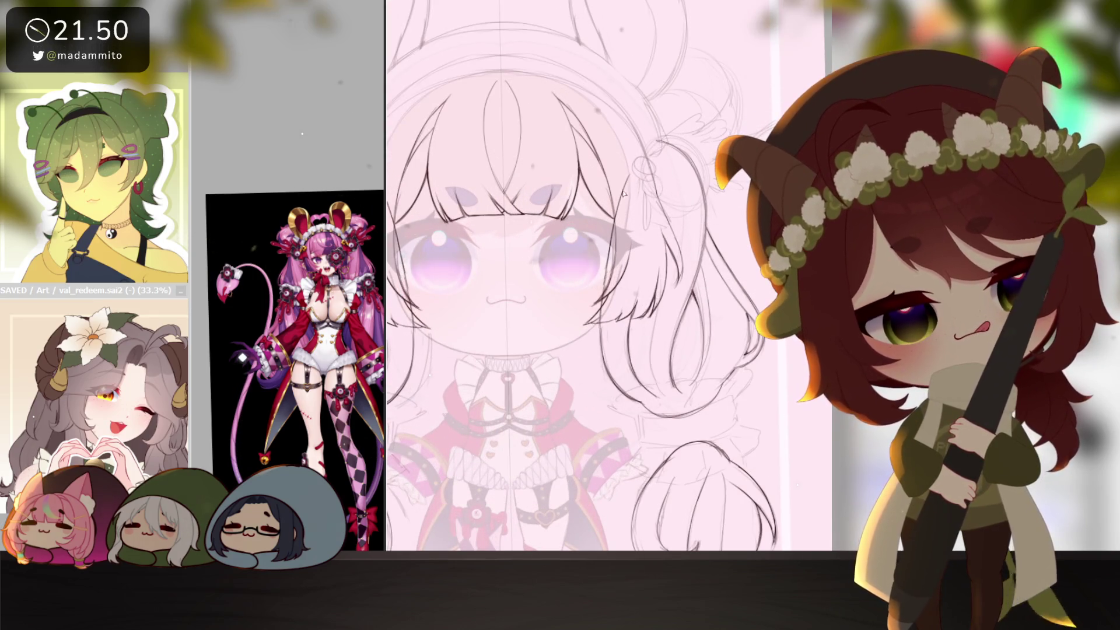
{"action": "scroll", "coordinate": [633, 254], "scroll_direction": "down", "scroll_amount": 3}
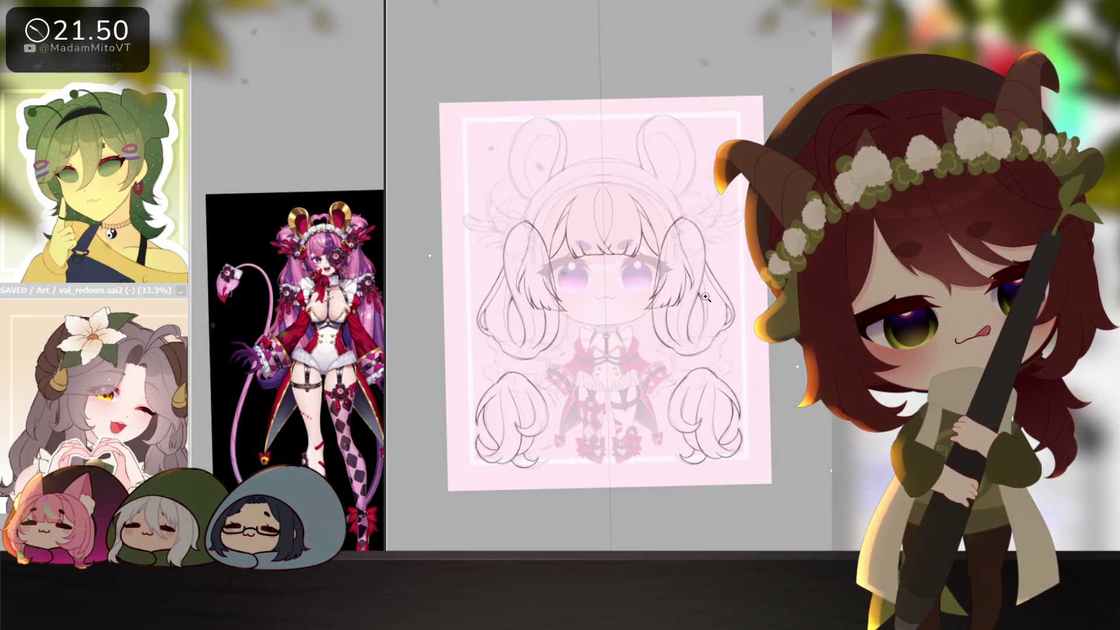
{"action": "scroll", "coordinate": [509, 177], "scroll_direction": "up", "scroll_amount": 3}
{"action": "scroll", "coordinate": [510, 178], "scroll_direction": "up", "scroll_amount": 2}
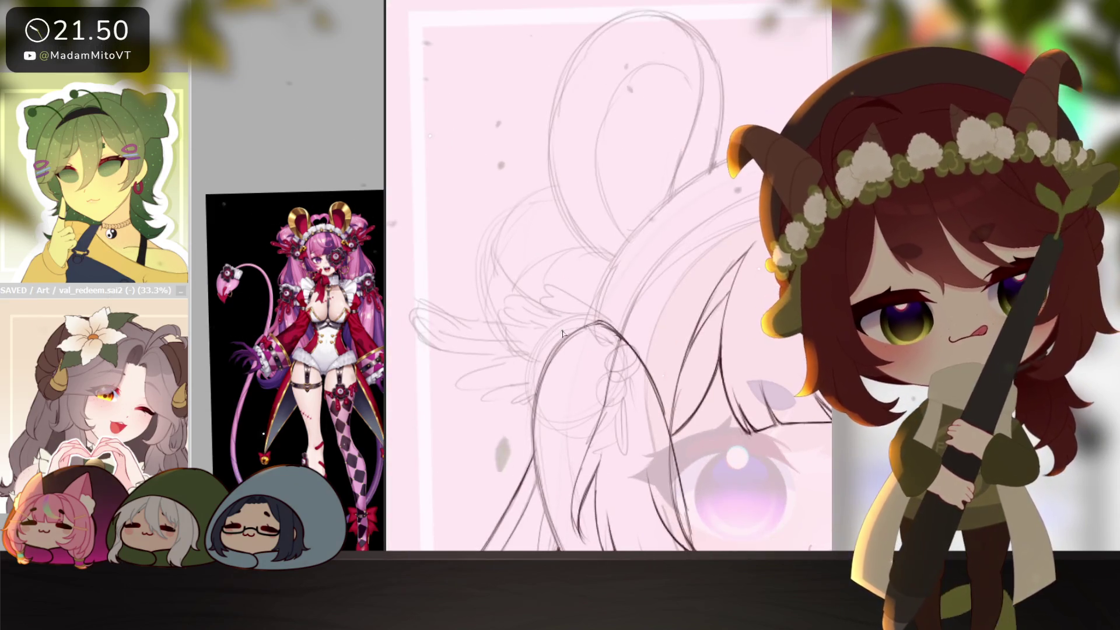
{"action": "scroll", "coordinate": [539, 378], "scroll_direction": "up", "scroll_amount": 2}
- Ink the hair bun's outer, side and upper curves above the twin tail
{"action": "mouse_move", "coordinate": [544, 378]}
{"action": "left_mouse_down"}
{"action": "mouse_move", "coordinate": [473, 319]}
{"action": "mouse_move", "coordinate": [458, 236]}
{"action": "left_mouse_up"}
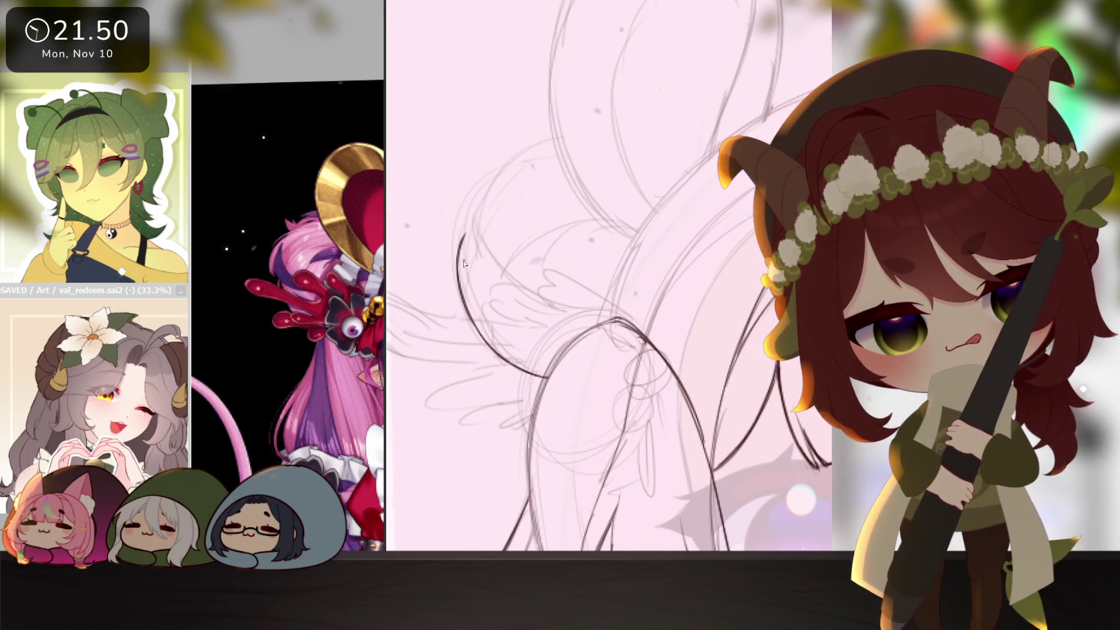
{"action": "left_click_drag", "start_coordinate": [450, 292], "coordinate": [443, 224]}
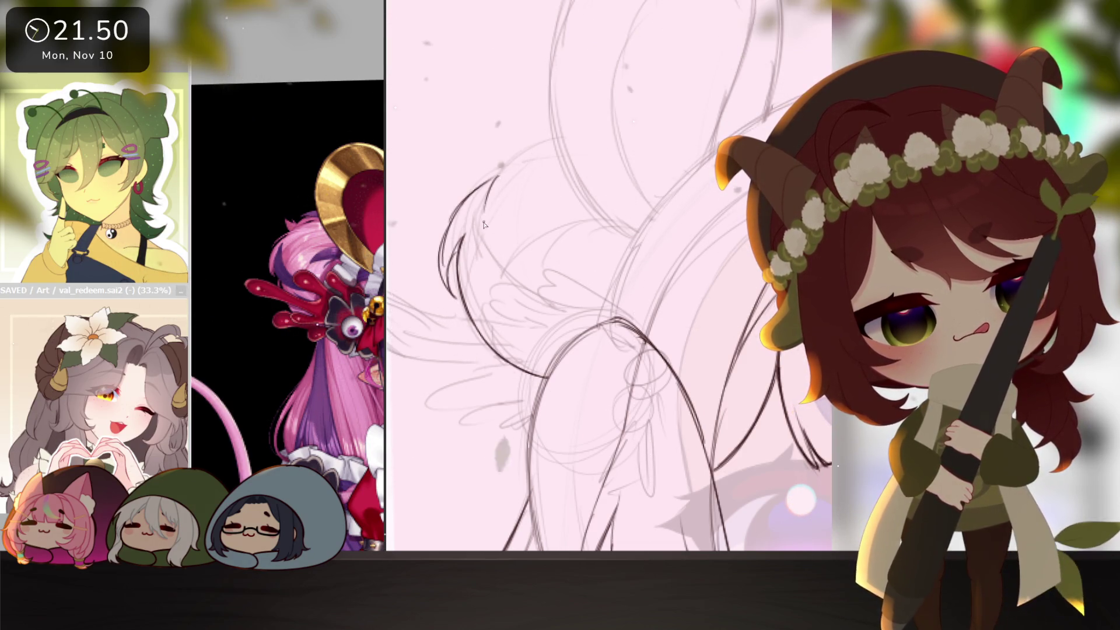
{"action": "left_click_drag", "start_coordinate": [481, 195], "coordinate": [627, 308]}
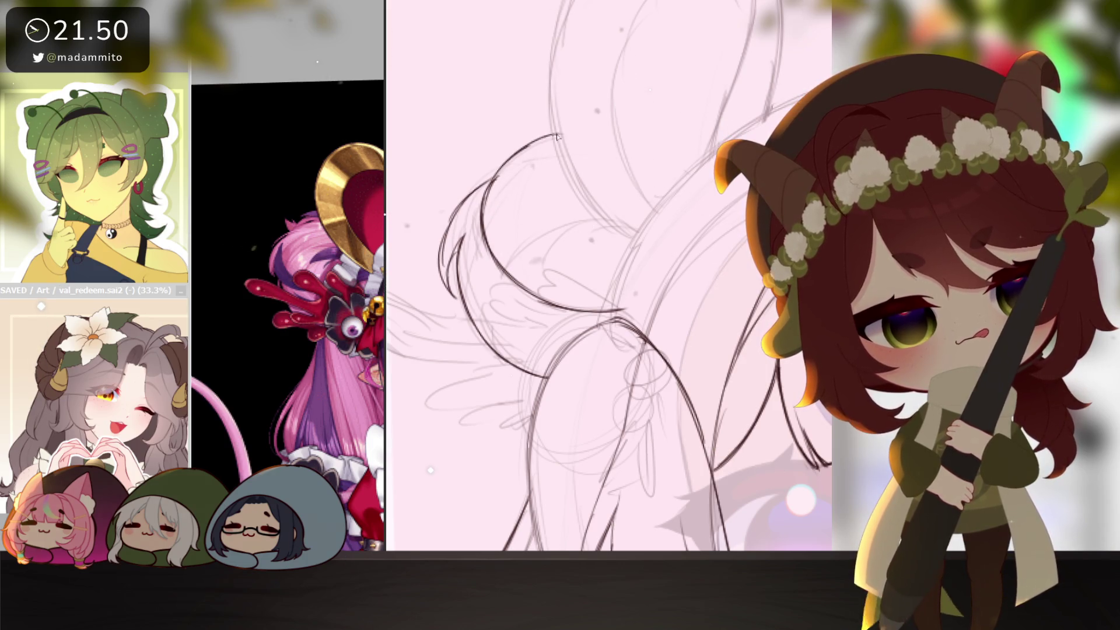
- Add a small flyaway strand on top and redraw the top arc's right end curving down
{"action": "left_click_drag", "start_coordinate": [498, 168], "coordinate": [481, 132]}
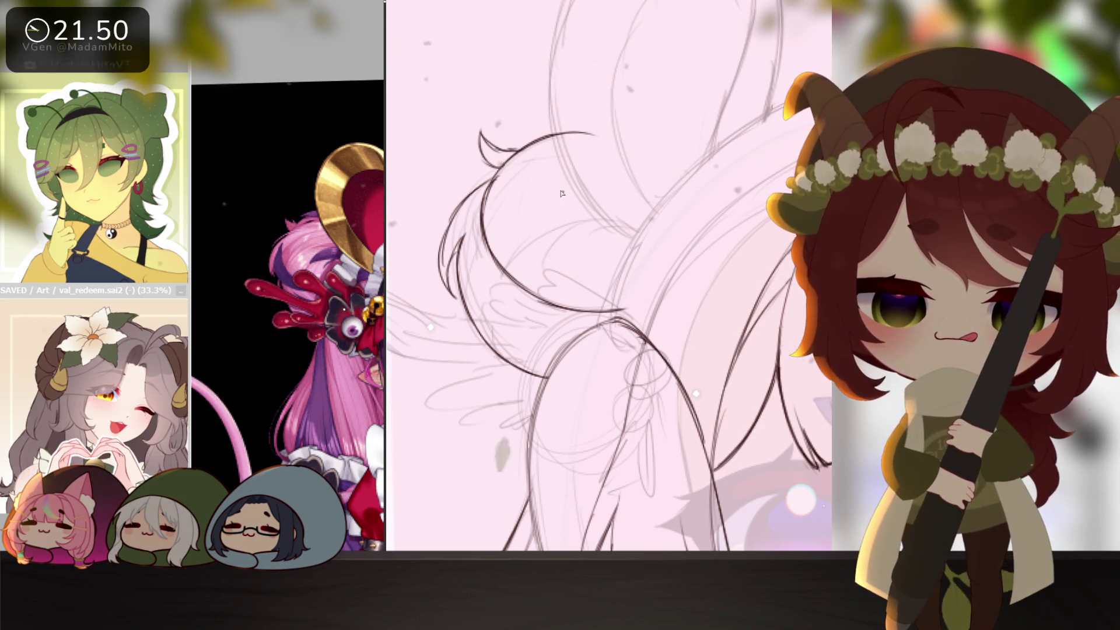
{"action": "mouse_move", "coordinate": [569, 123]}
{"action": "left_mouse_down"}
{"action": "mouse_move", "coordinate": [509, 163]}
{"action": "mouse_move", "coordinate": [588, 133]}
{"action": "left_mouse_up"}
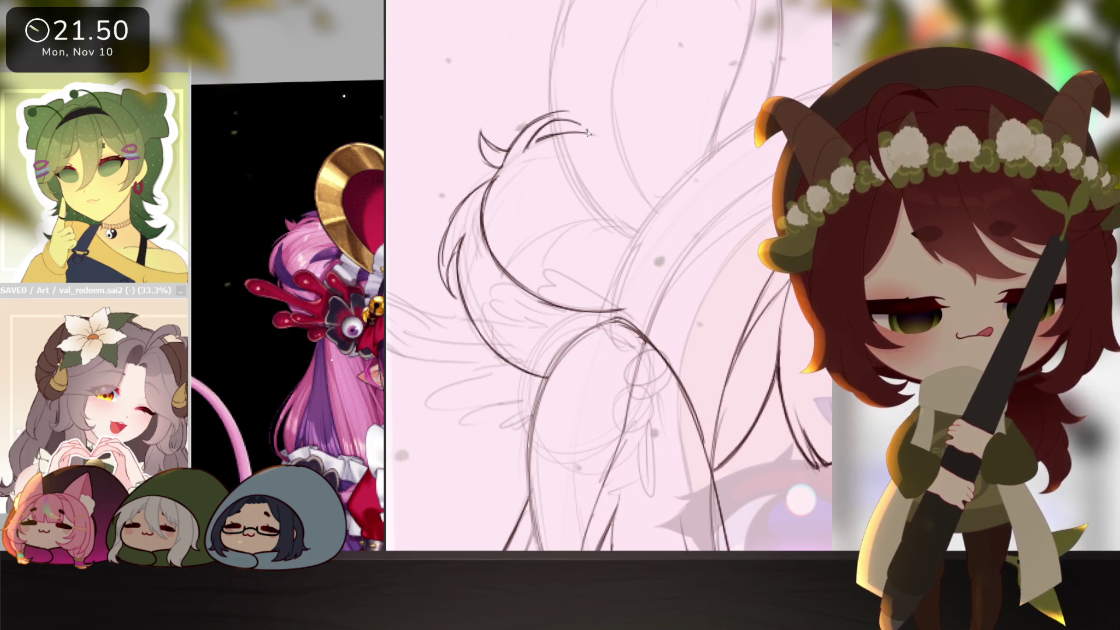
{"action": "left_click_drag", "start_coordinate": [578, 116], "coordinate": [605, 143]}
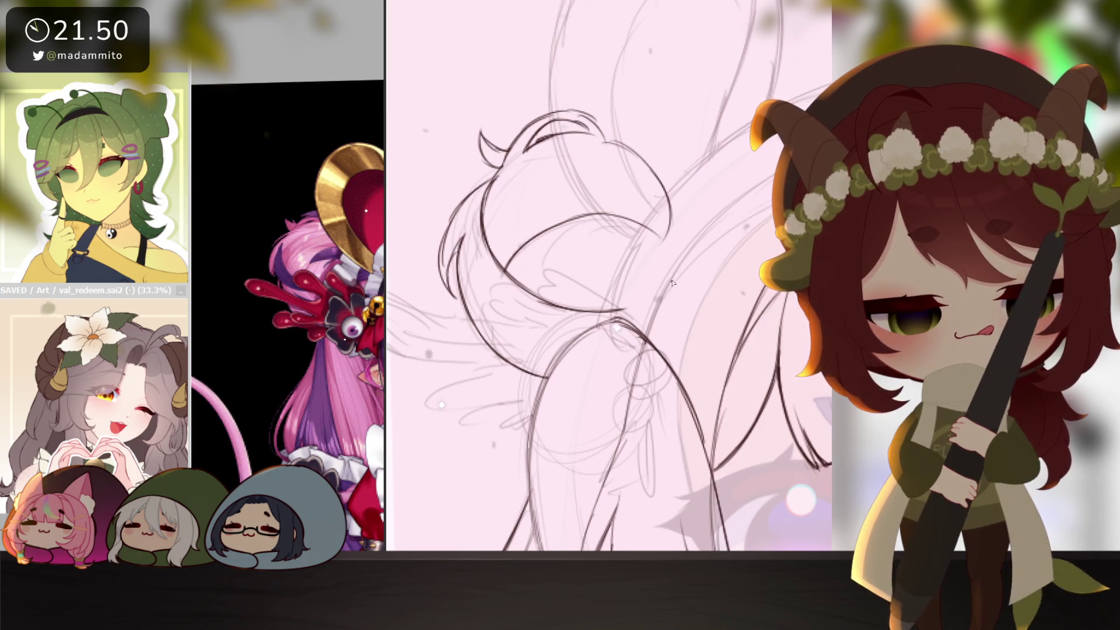
- Extend the bun's right outline downward so it closes into a full round shape
{"action": "left_click_drag", "start_coordinate": [671, 232], "coordinate": [651, 325]}
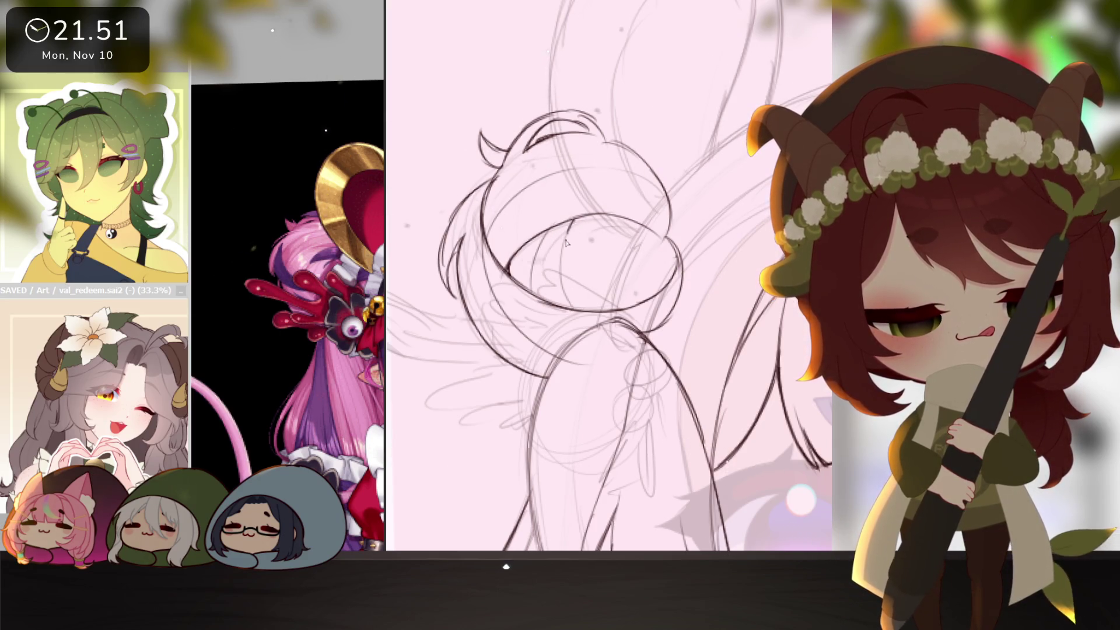
{"action": "scroll", "coordinate": [571, 301], "scroll_direction": "down", "scroll_amount": 3}
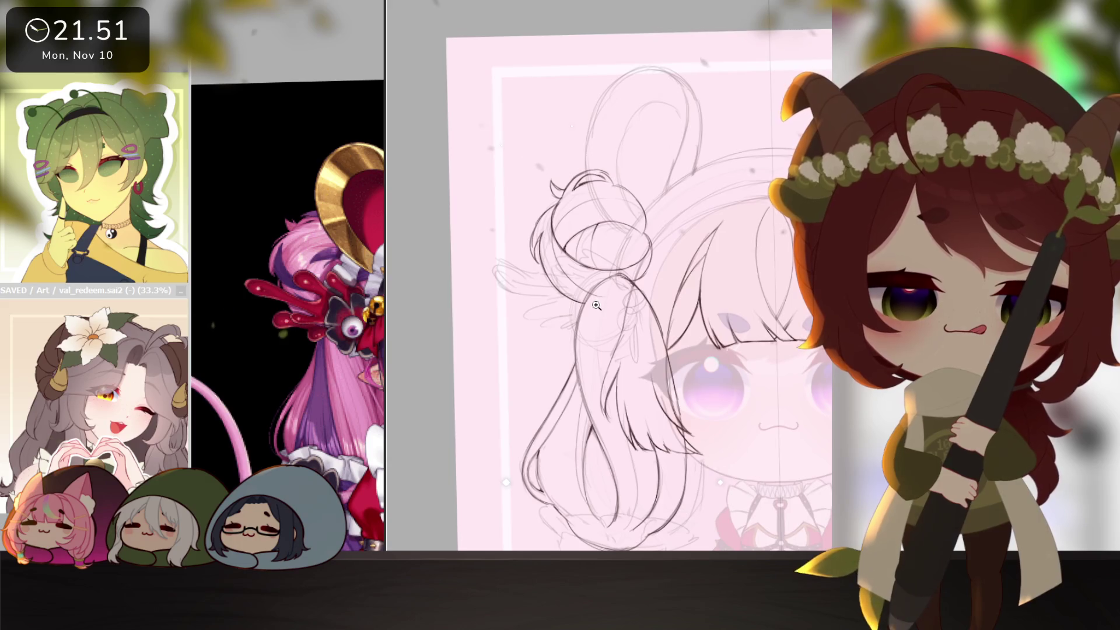
{"action": "scroll", "coordinate": [606, 300], "scroll_direction": "up", "scroll_amount": 2}
{"action": "scroll", "coordinate": [606, 300], "scroll_direction": "down", "scroll_amount": 3}
{"action": "scroll", "coordinate": [605, 300], "scroll_direction": "up", "scroll_amount": 1}
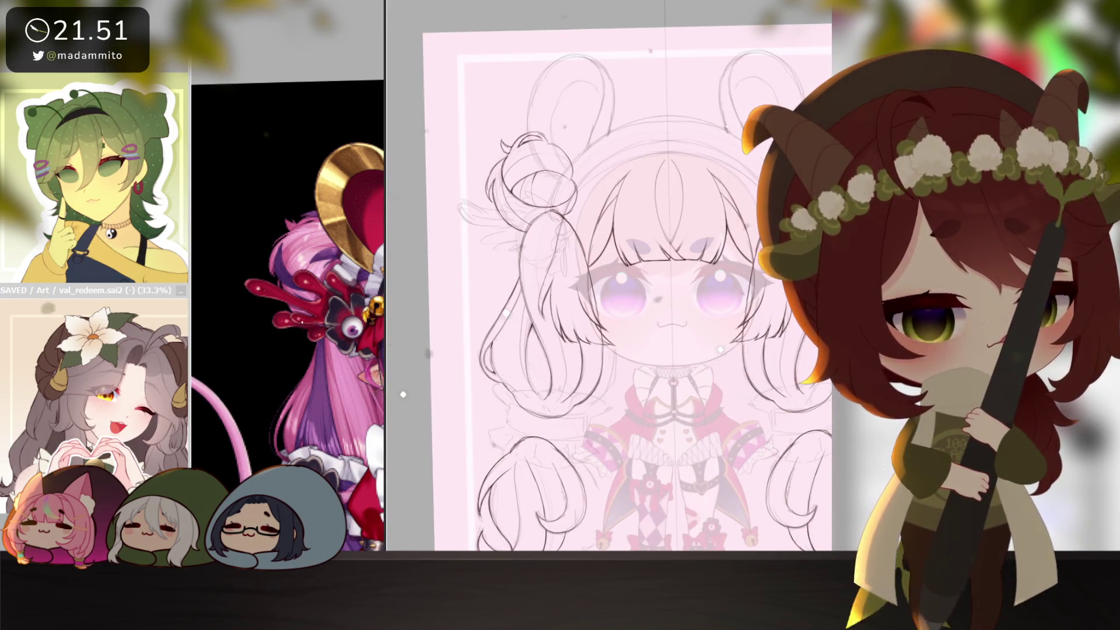
- Select the hair shapes on the hair layer and bring both fully into view
{"action": "left_click", "coordinate": [585, 432]}
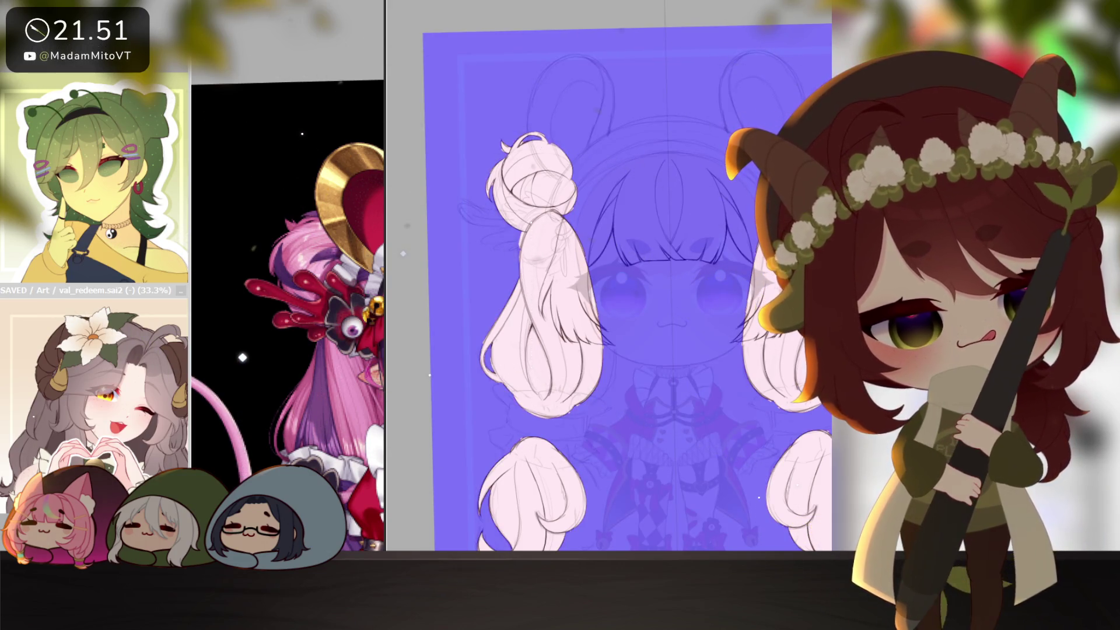
{"action": "left_click_drag", "start_coordinate": [771, 292], "coordinate": [730, 192]}
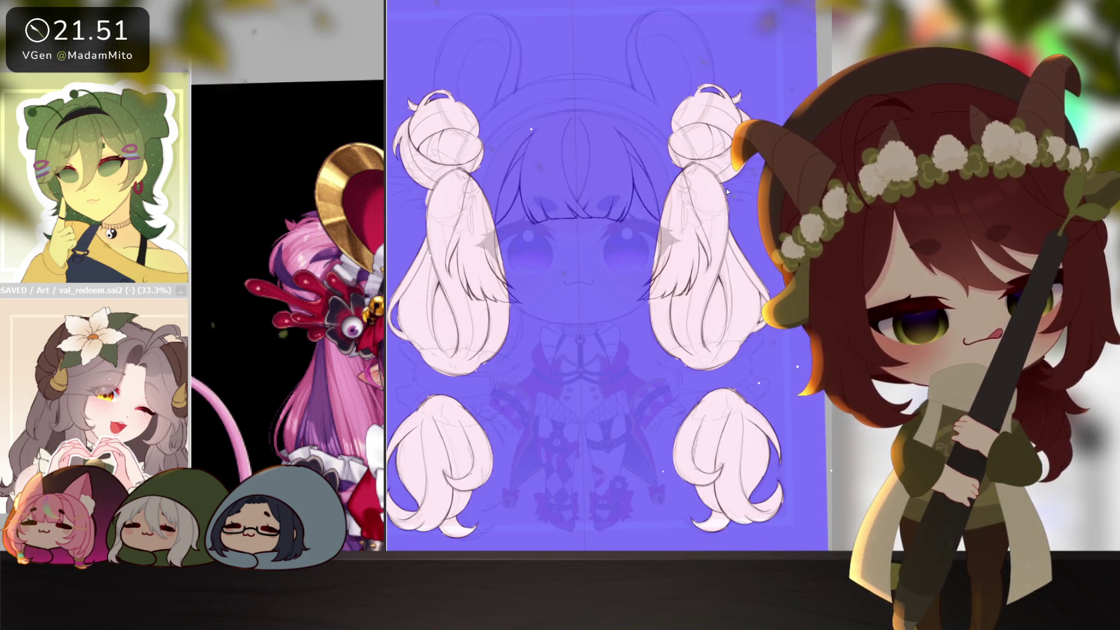
{"action": "left_click_drag", "start_coordinate": [757, 344], "coordinate": [662, 376]}
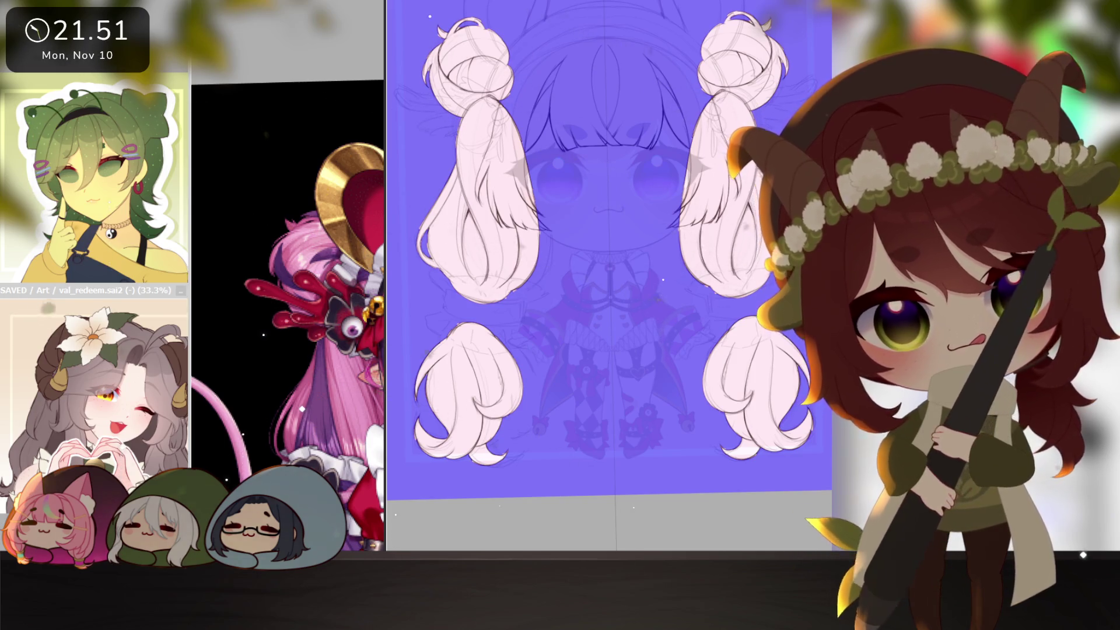
- Hide the pink hair to check against the sketch, then show the hair layers again
{"action": "left_click", "coordinate": [364, 371]}
{"action": "left_click_drag", "start_coordinate": [364, 371], "coordinate": [322, 195]}
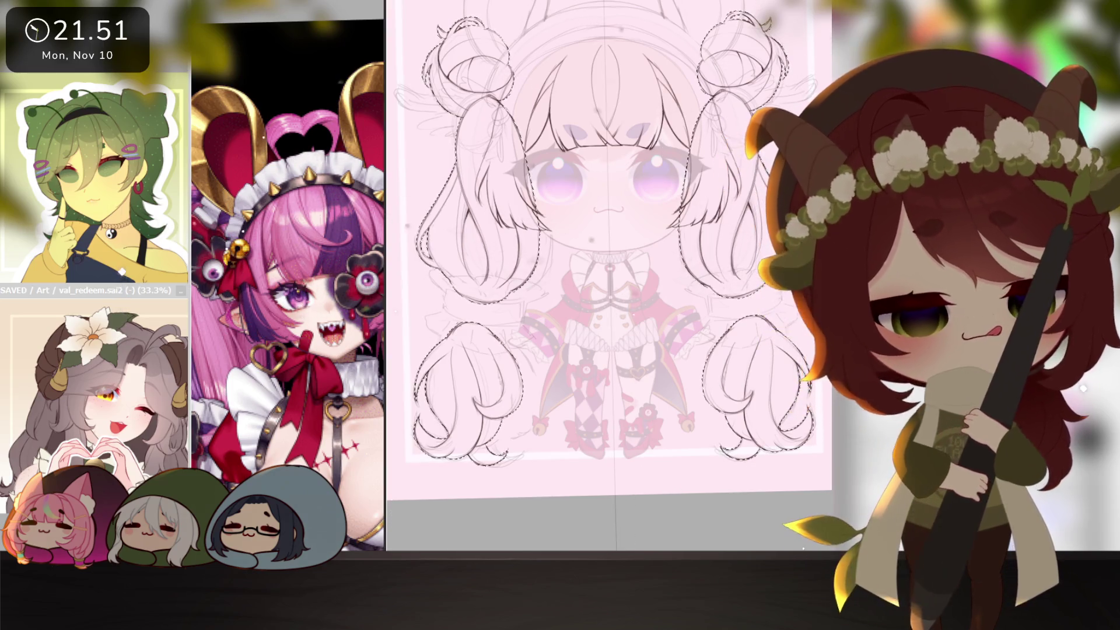
{"action": "key", "text": "ctrl+z"}
- Clear the hair selection and frame the left bun for painting dark purple
{"action": "key", "text": "ctrl+d"}
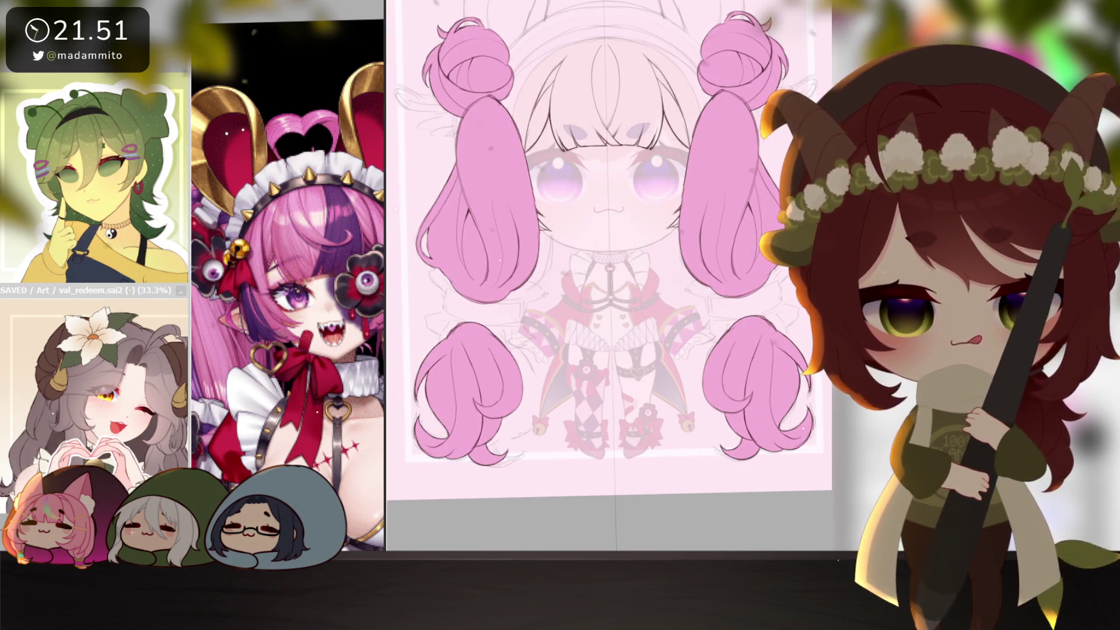
{"action": "scroll", "coordinate": [335, 410], "scroll_direction": "down", "scroll_amount": 2}
{"action": "scroll", "coordinate": [335, 411], "scroll_direction": "down", "scroll_amount": 2}
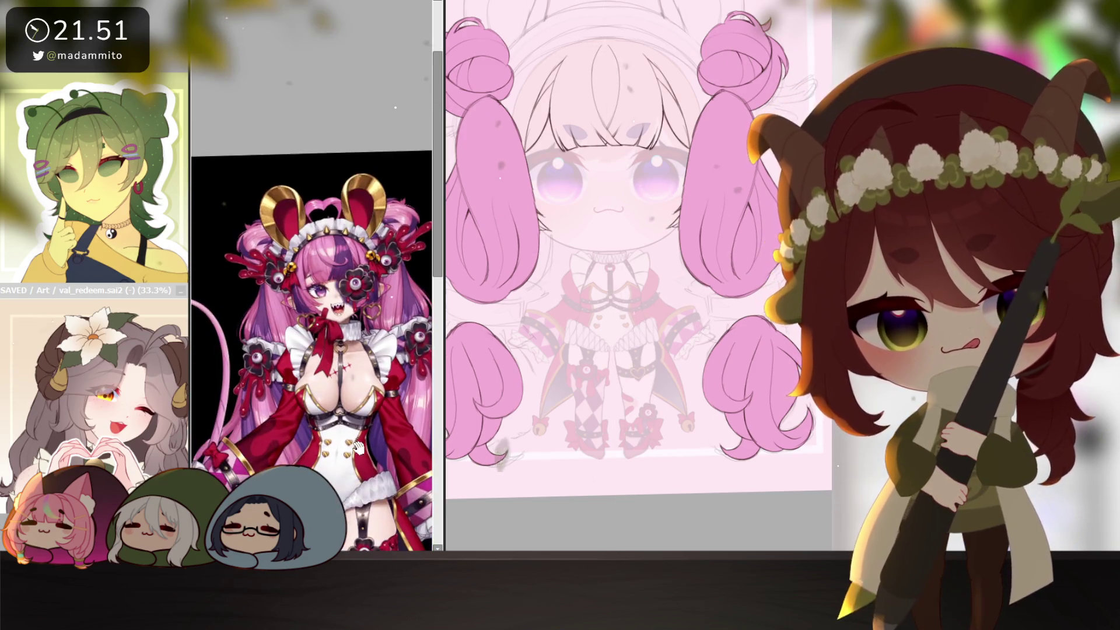
{"action": "scroll", "coordinate": [336, 411], "scroll_direction": "down", "scroll_amount": 2}
{"action": "scroll", "coordinate": [335, 210], "scroll_direction": "up", "scroll_amount": 3}
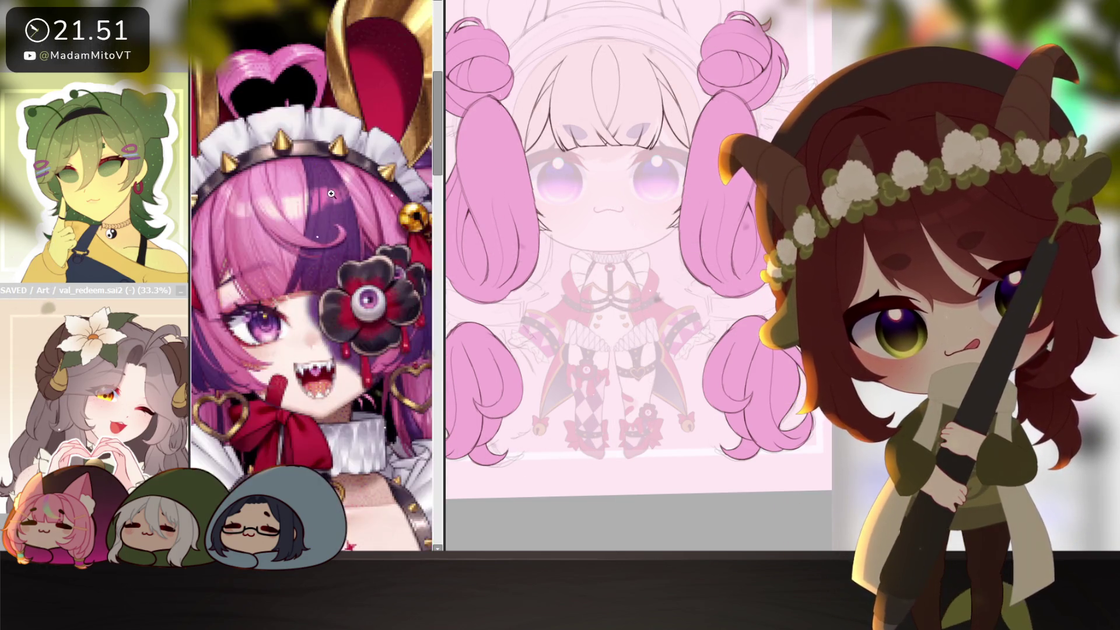
{"action": "scroll", "coordinate": [353, 254], "scroll_direction": "down", "scroll_amount": 3}
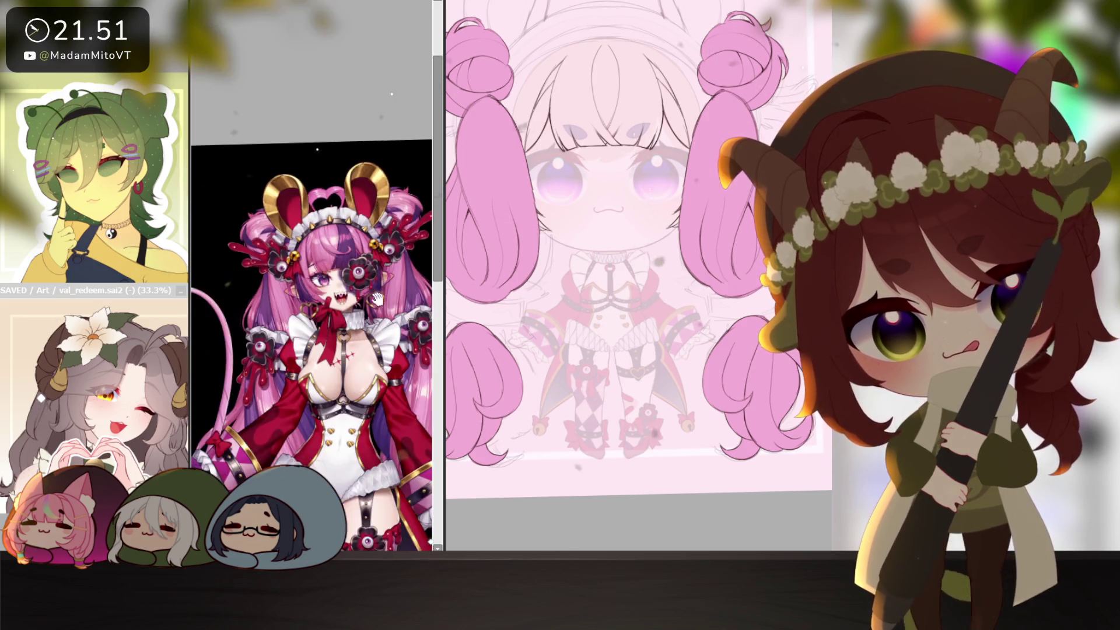
{"action": "scroll", "coordinate": [352, 254], "scroll_direction": "down", "scroll_amount": 1}
{"action": "left_click_drag", "start_coordinate": [443, 350], "coordinate": [383, 350]}
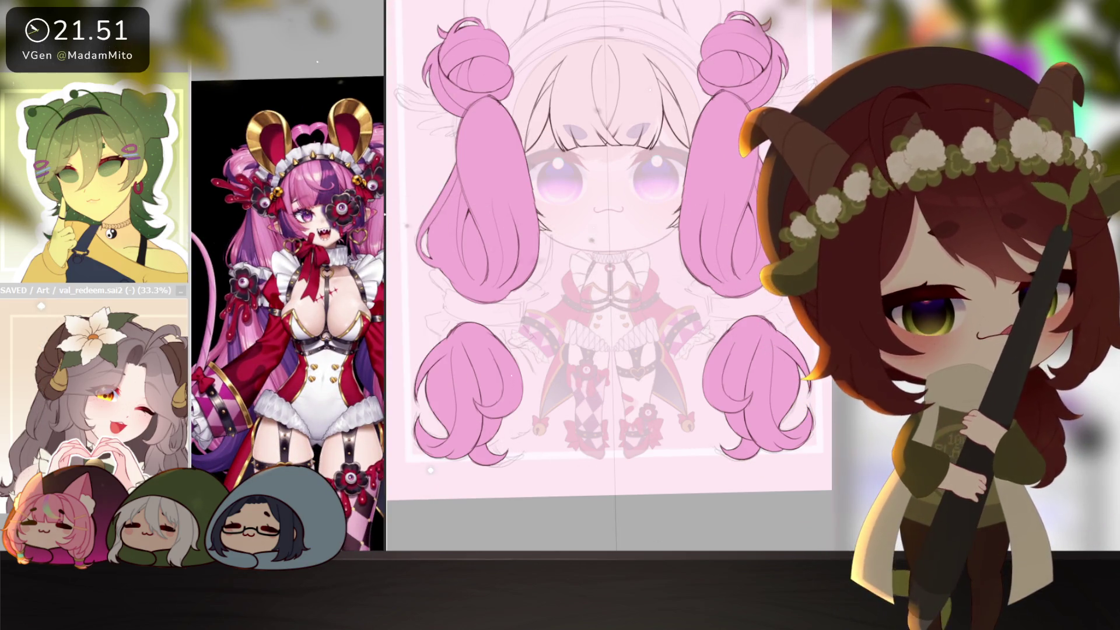
{"action": "scroll", "coordinate": [608, 263], "scroll_direction": "up", "scroll_amount": 1}
{"action": "left_click_drag", "start_coordinate": [383, 350], "coordinate": [444, 350]}
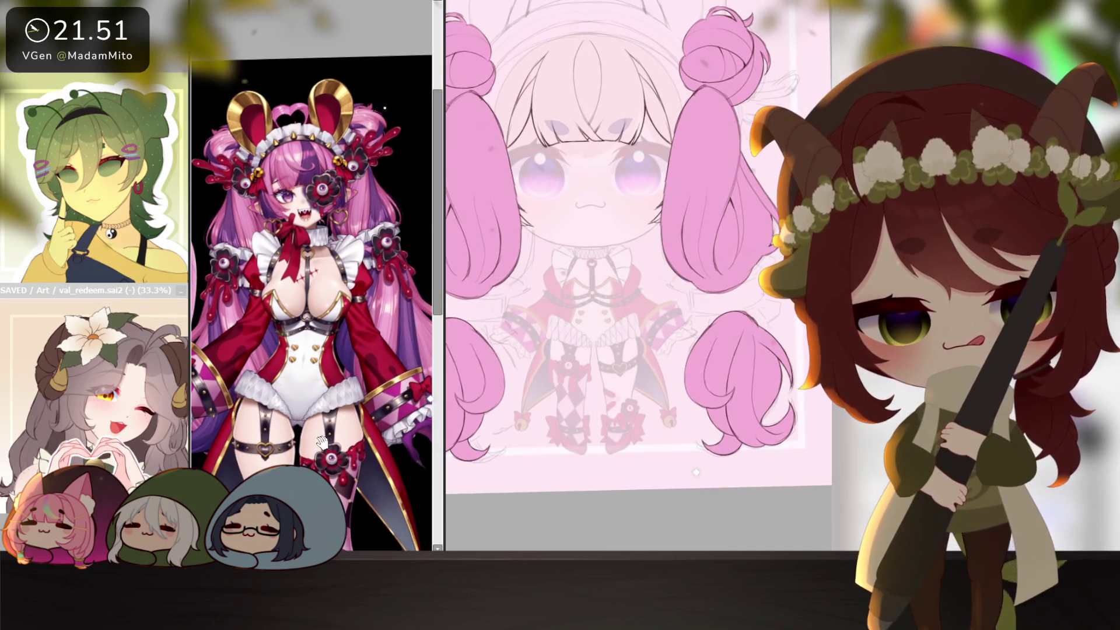
{"action": "scroll", "coordinate": [549, 364], "scroll_direction": "up", "scroll_amount": 2}
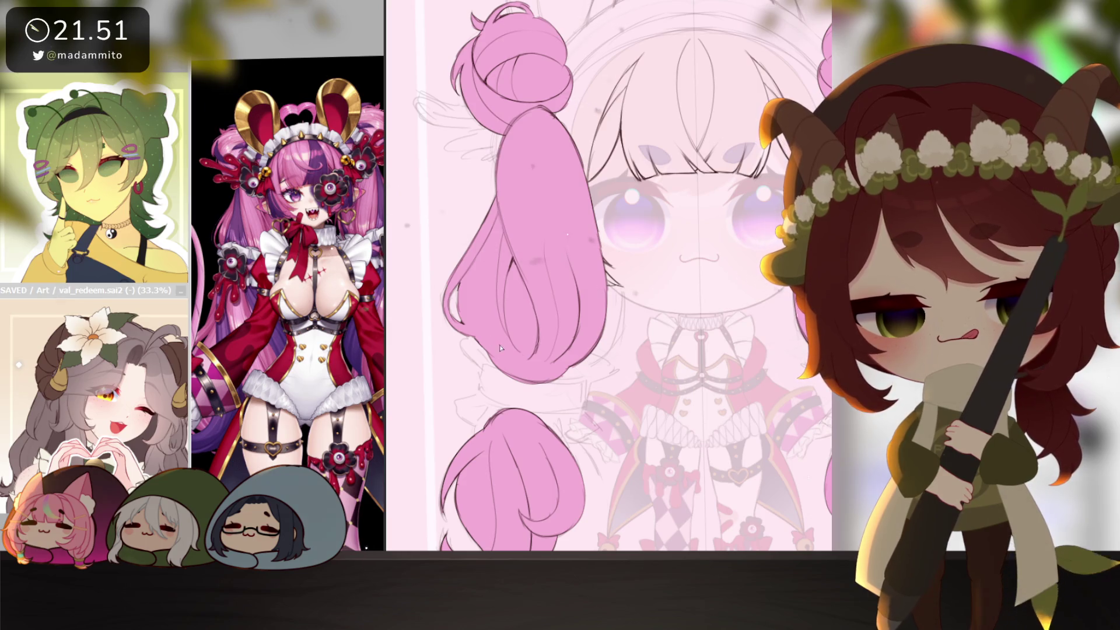
{"action": "scroll", "coordinate": [289, 307], "scroll_direction": "up", "scroll_amount": 1}
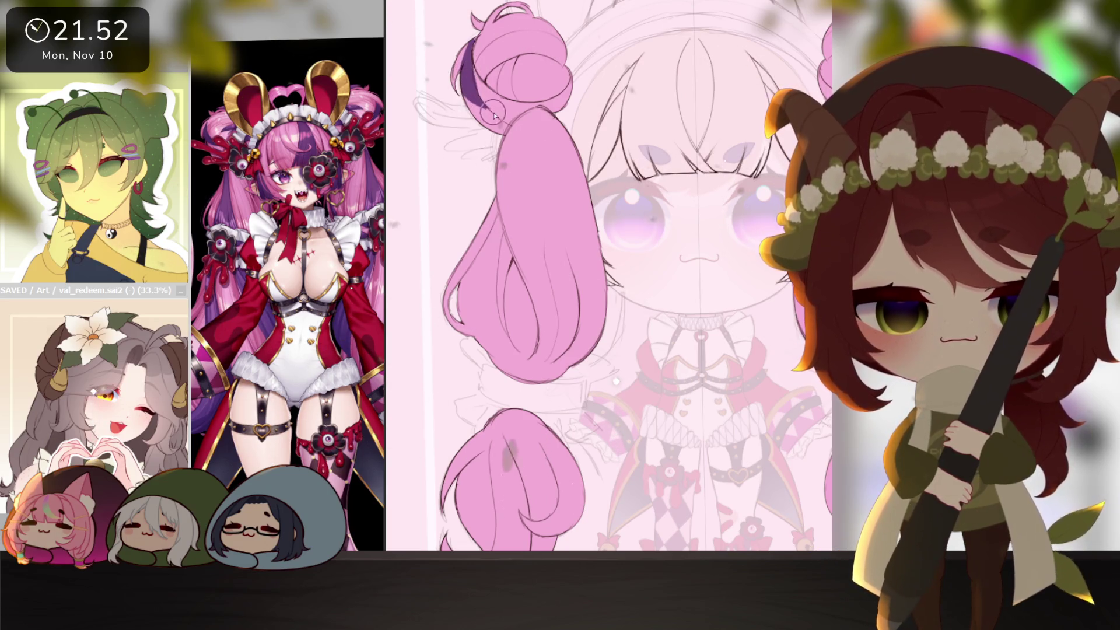
- Paint dark purple shading across the top of the left hair bun
{"action": "left_click_drag", "start_coordinate": [466, 86], "coordinate": [500, 115]}
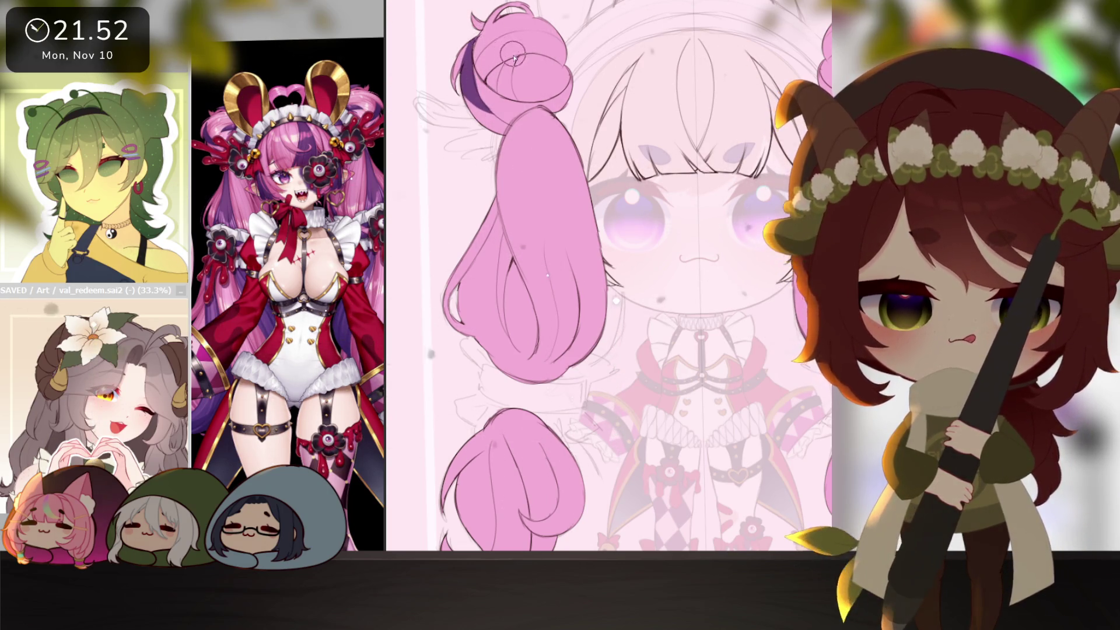
{"action": "mouse_move", "coordinate": [561, 44]}
{"action": "left_mouse_down"}
{"action": "mouse_move", "coordinate": [531, 55]}
{"action": "mouse_move", "coordinate": [561, 45]}
{"action": "left_mouse_up"}
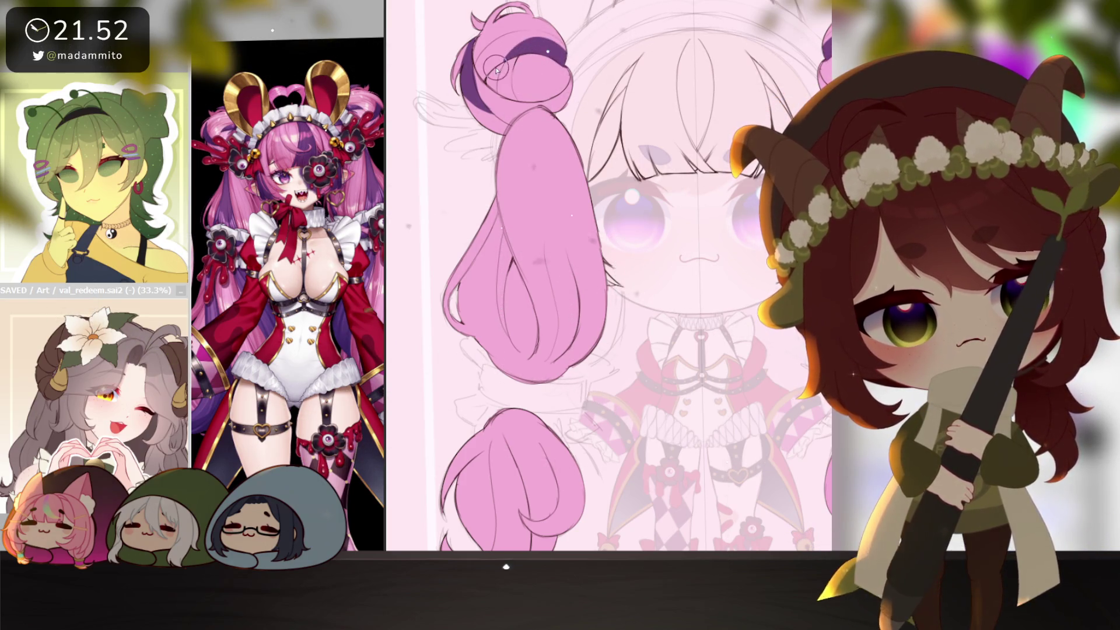
{"action": "mouse_move", "coordinate": [496, 68]}
{"action": "left_mouse_down"}
{"action": "mouse_move", "coordinate": [560, 44]}
{"action": "mouse_move", "coordinate": [505, 61]}
{"action": "mouse_move", "coordinate": [565, 60]}
{"action": "mouse_move", "coordinate": [497, 68]}
{"action": "left_mouse_up"}
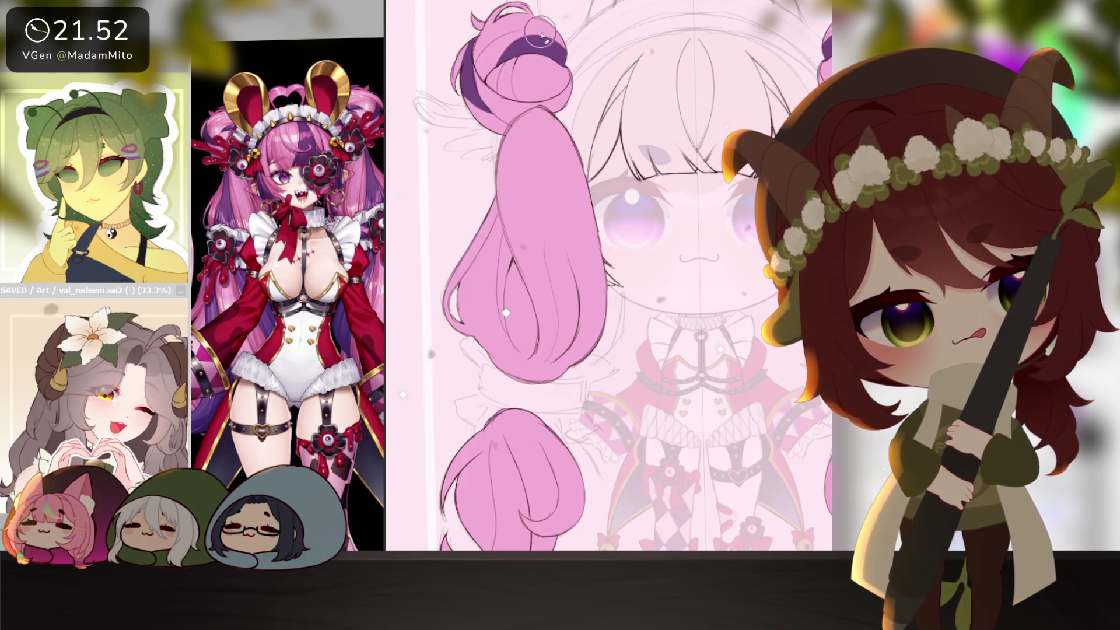
{"action": "scroll", "coordinate": [538, 156], "scroll_direction": "down", "scroll_amount": 1}
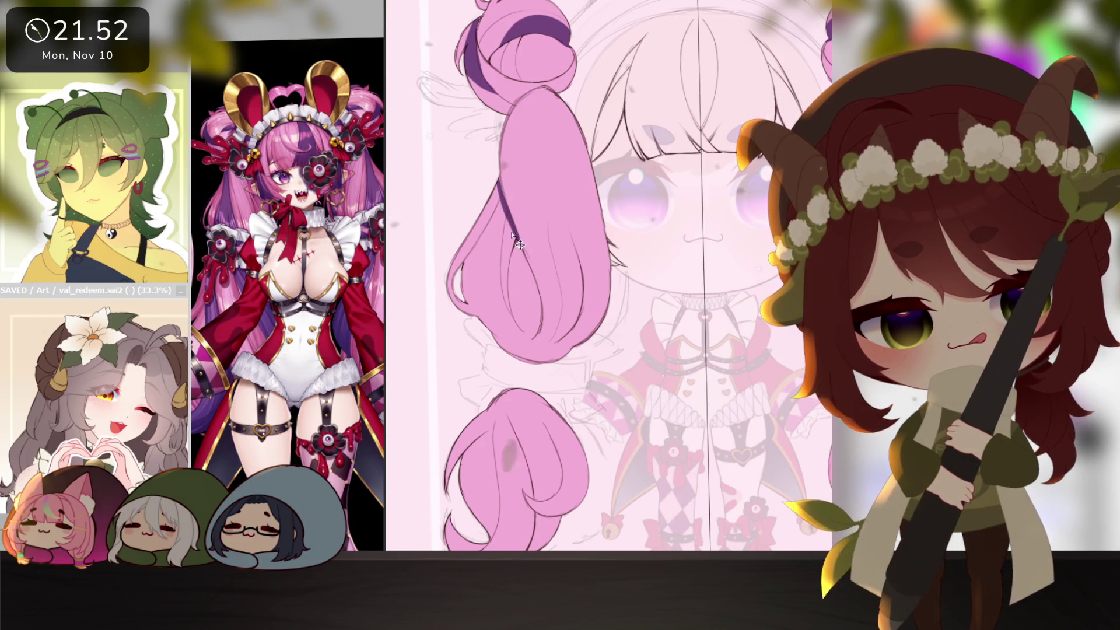
- Paint a broad dark purple streak down the inner side of the left twin tail
{"action": "mouse_move", "coordinate": [490, 175]}
{"action": "left_mouse_down"}
{"action": "mouse_move", "coordinate": [499, 225]}
{"action": "mouse_move", "coordinate": [489, 308]}
{"action": "mouse_move", "coordinate": [525, 354]}
{"action": "mouse_move", "coordinate": [503, 224]}
{"action": "mouse_move", "coordinate": [525, 350]}
{"action": "left_mouse_up"}
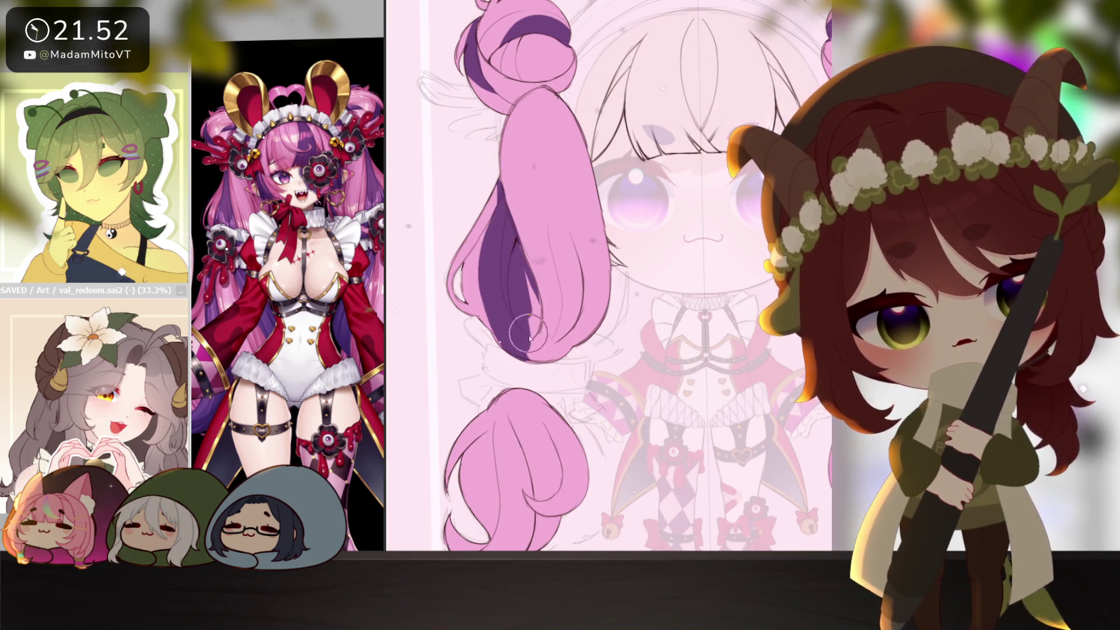
{"action": "left_click_drag", "start_coordinate": [513, 300], "coordinate": [533, 307]}
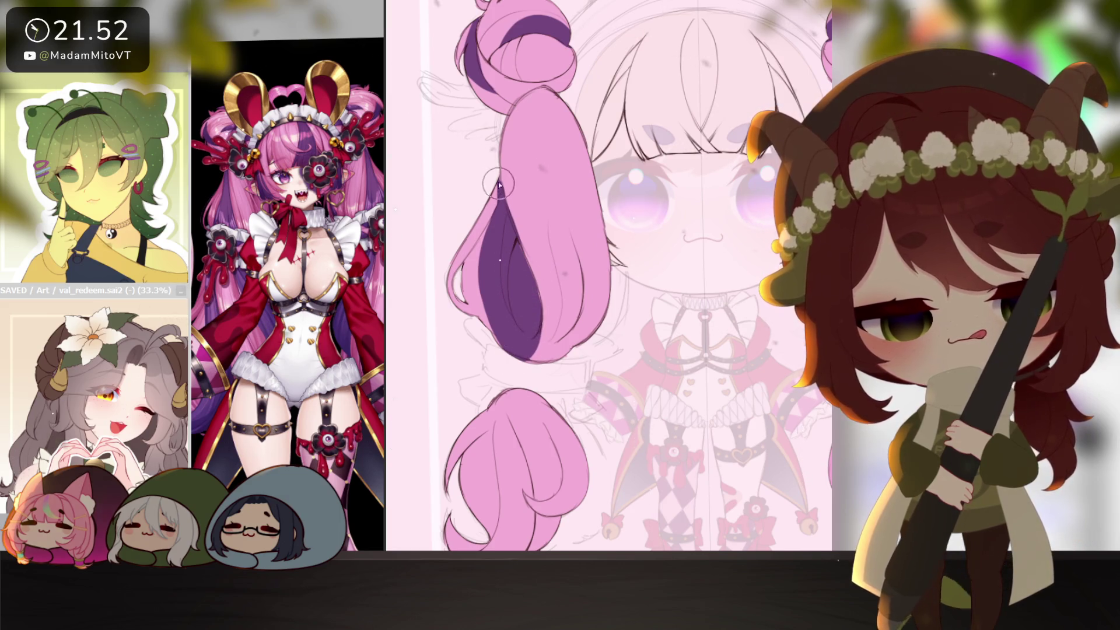
{"action": "mouse_move", "coordinate": [493, 248]}
{"action": "left_mouse_down"}
{"action": "mouse_move", "coordinate": [481, 188]}
{"action": "mouse_move", "coordinate": [471, 303]}
{"action": "mouse_move", "coordinate": [487, 329]}
{"action": "left_mouse_up"}
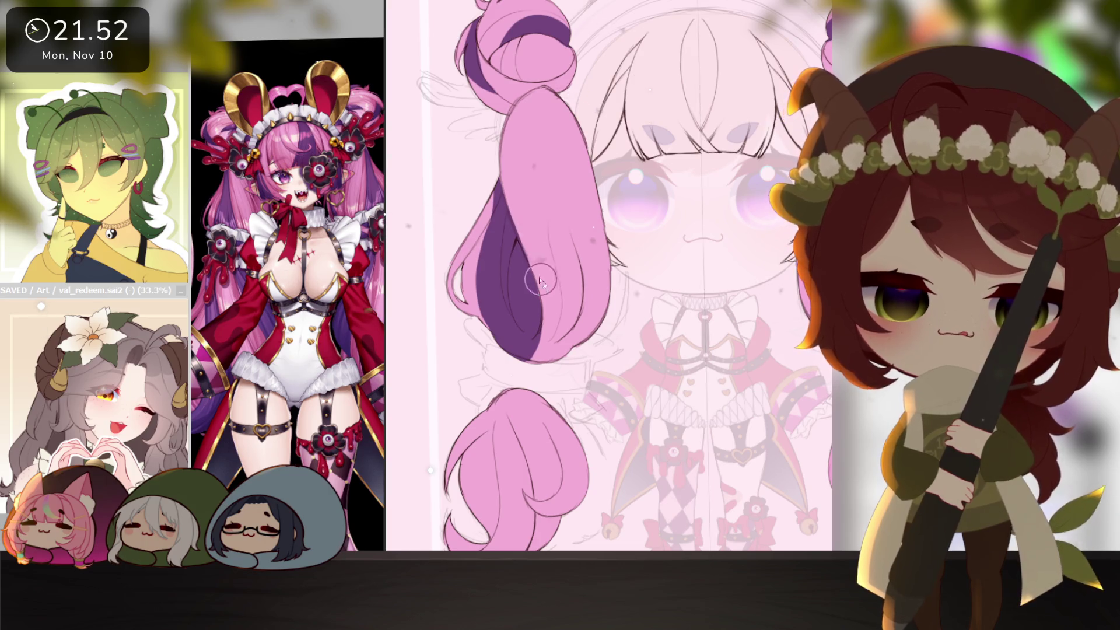
{"action": "left_click", "coordinate": [627, 413]}
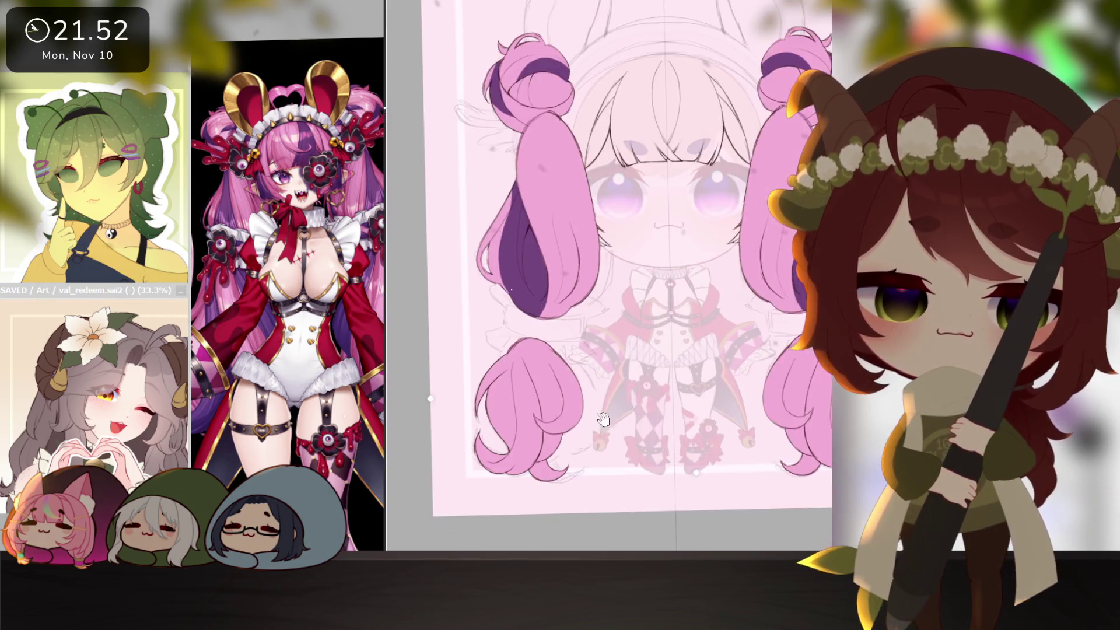
- Shade the lower left curl dark purple with a thin streak down it
{"action": "left_click_drag", "start_coordinate": [386, 350], "coordinate": [443, 350]}
{"action": "scroll", "coordinate": [367, 474], "scroll_direction": "up", "scroll_amount": 2}
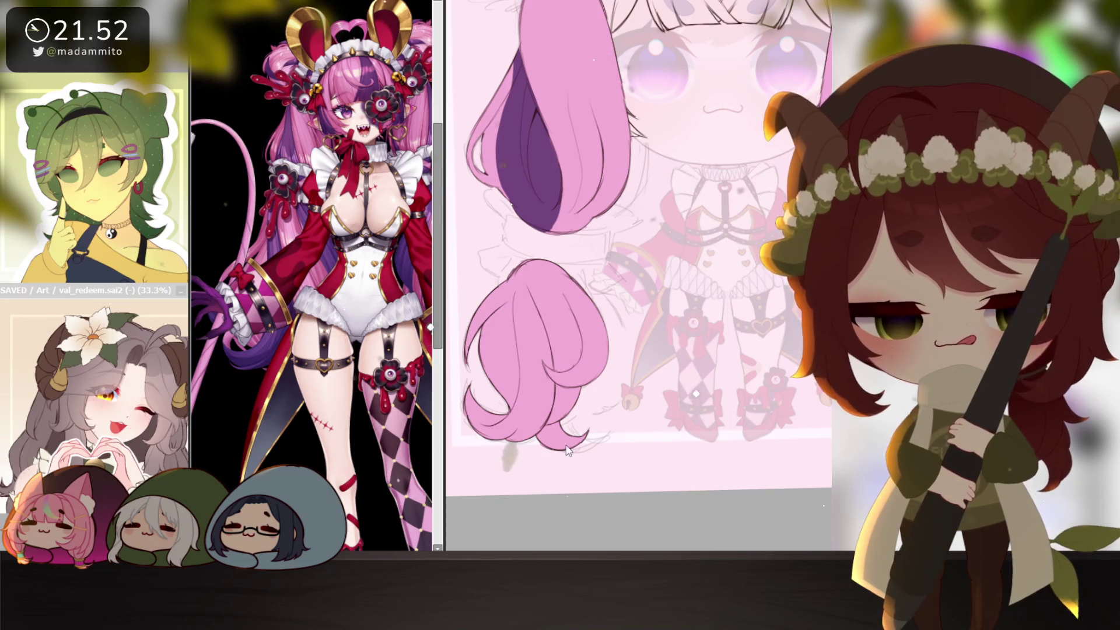
{"action": "left_click", "coordinate": [480, 435]}
{"action": "mouse_move", "coordinate": [503, 427]}
{"action": "left_mouse_down"}
{"action": "mouse_move", "coordinate": [538, 407]}
{"action": "mouse_move", "coordinate": [490, 429]}
{"action": "left_mouse_up"}
{"action": "left_click_drag", "start_coordinate": [521, 390], "coordinate": [503, 433]}
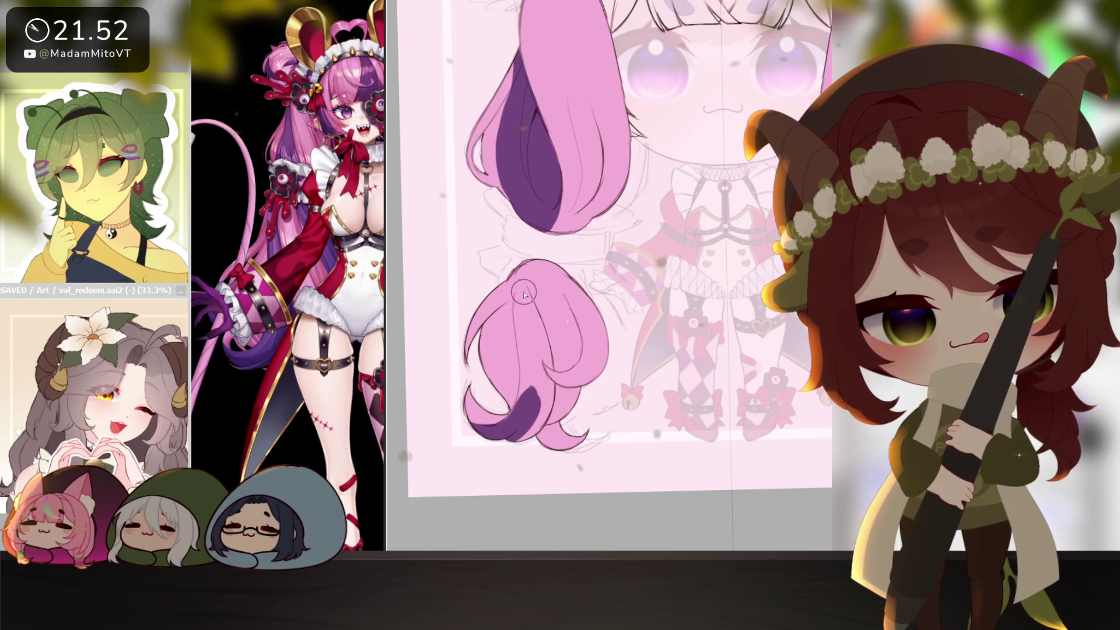
{"action": "left_click_drag", "start_coordinate": [517, 280], "coordinate": [520, 357]}
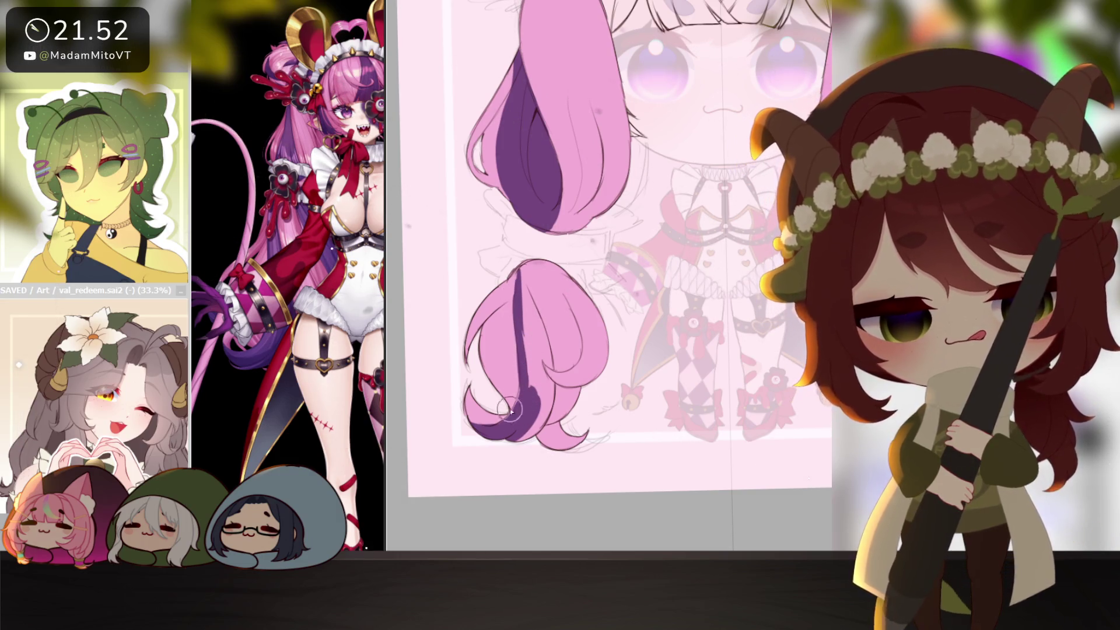
- Tilt the view, deepen the purple shading on the lower curl, then straighten the view
{"action": "mouse_move", "coordinate": [510, 406]}
{"action": "left_mouse_down"}
{"action": "mouse_move", "coordinate": [680, 275]}
{"action": "mouse_move", "coordinate": [647, 293]}
{"action": "mouse_move", "coordinate": [666, 265]}
{"action": "left_mouse_up"}
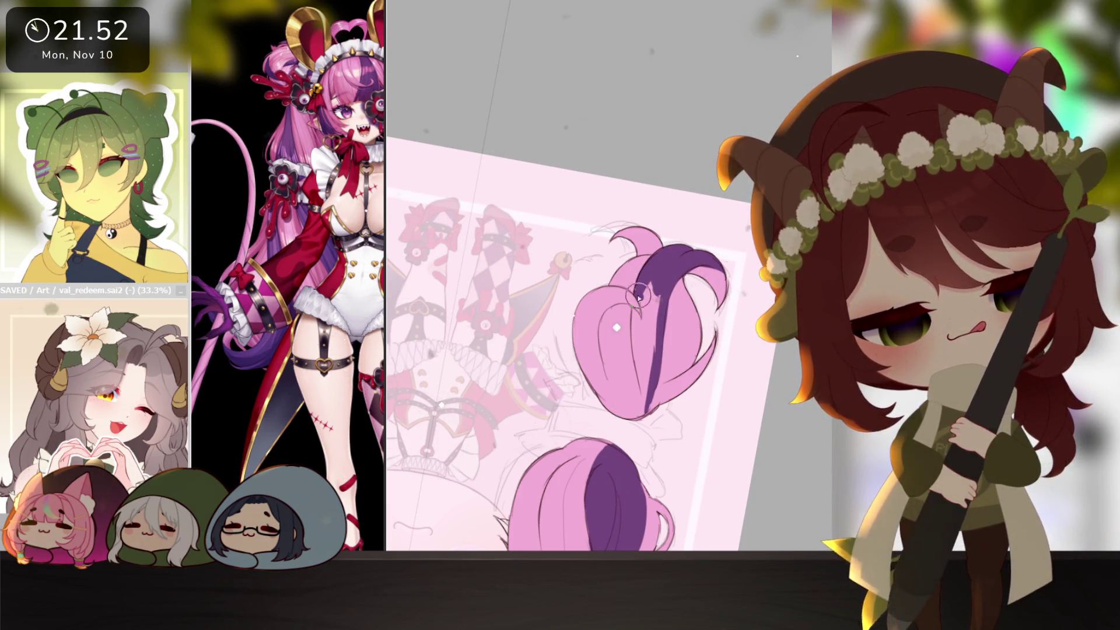
{"action": "mouse_move", "coordinate": [652, 331]}
{"action": "left_mouse_down"}
{"action": "mouse_move", "coordinate": [644, 299]}
{"action": "mouse_move", "coordinate": [644, 349]}
{"action": "mouse_move", "coordinate": [628, 337]}
{"action": "left_mouse_up"}
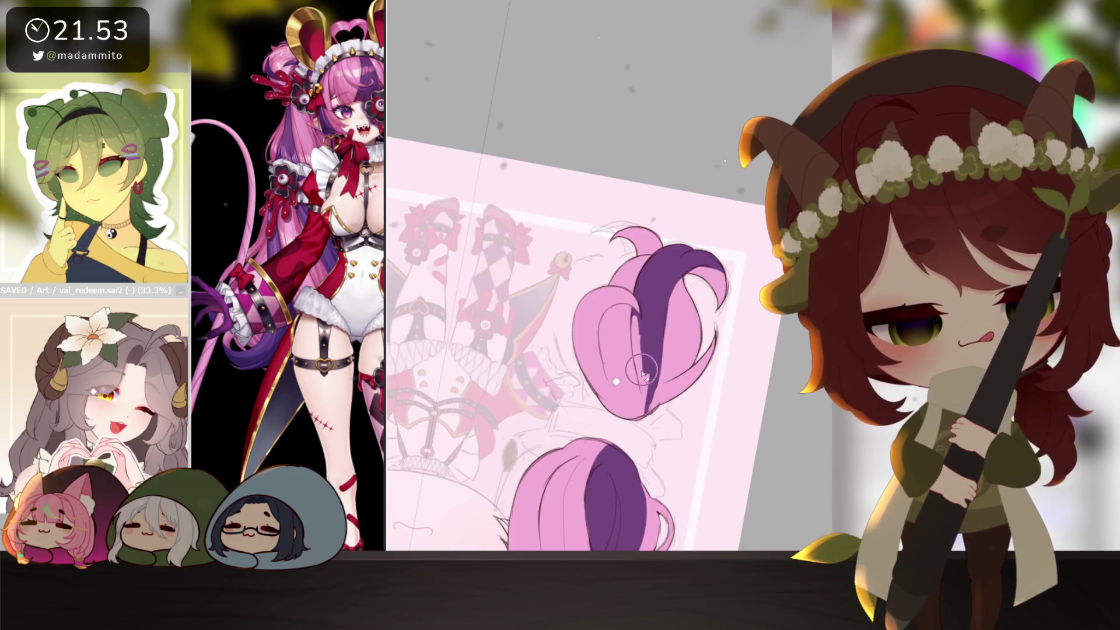
{"action": "mouse_move", "coordinate": [640, 361]}
{"action": "left_mouse_down"}
{"action": "mouse_move", "coordinate": [638, 337]}
{"action": "mouse_move", "coordinate": [658, 370]}
{"action": "mouse_move", "coordinate": [629, 423]}
{"action": "mouse_move", "coordinate": [646, 415]}
{"action": "left_mouse_up"}
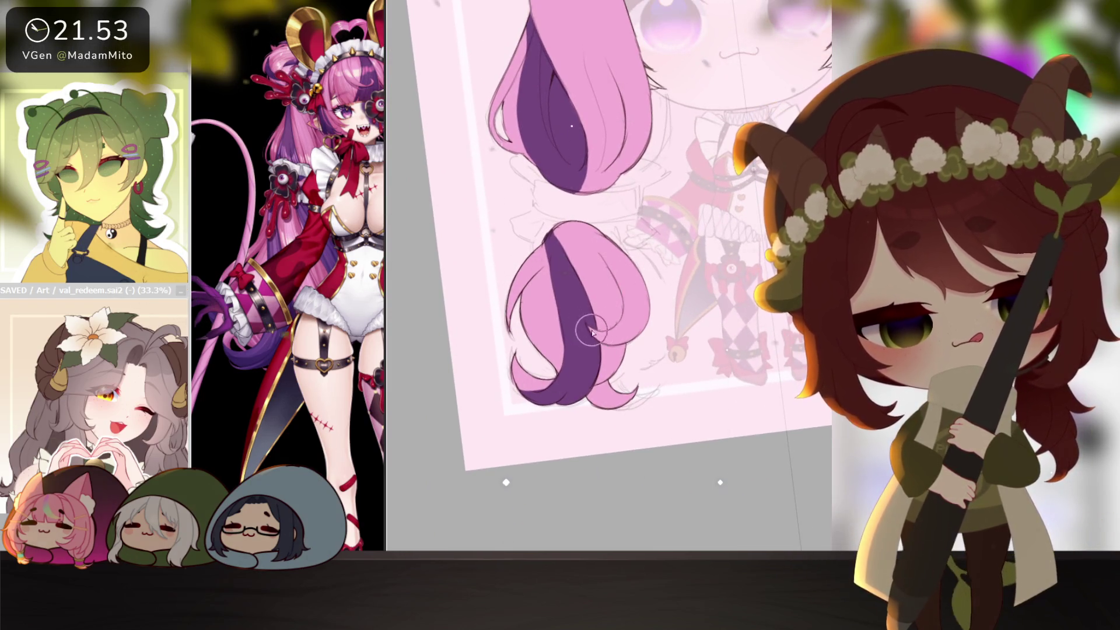
{"action": "left_click_drag", "start_coordinate": [617, 334], "coordinate": [627, 323]}
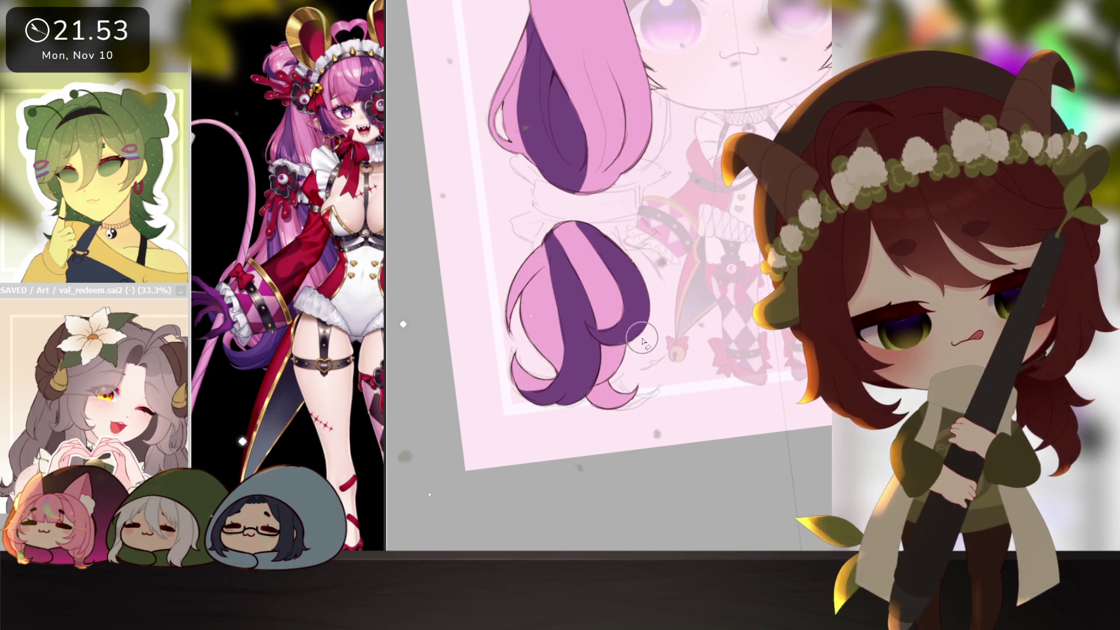
{"action": "scroll", "coordinate": [645, 309], "scroll_direction": "down", "scroll_amount": 3}
{"action": "left_click_drag", "start_coordinate": [644, 309], "coordinate": [704, 381]}
{"action": "key", "text": "Delete"}
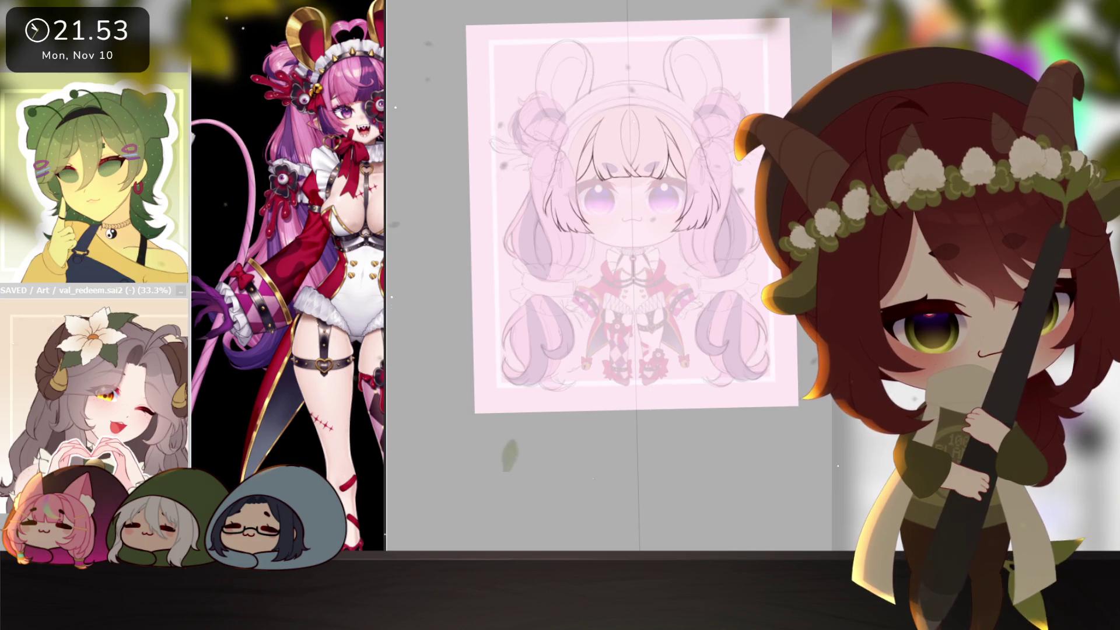
{"action": "key", "text": "ctrl+z"}
{"action": "key", "text": "ctrl+y"}
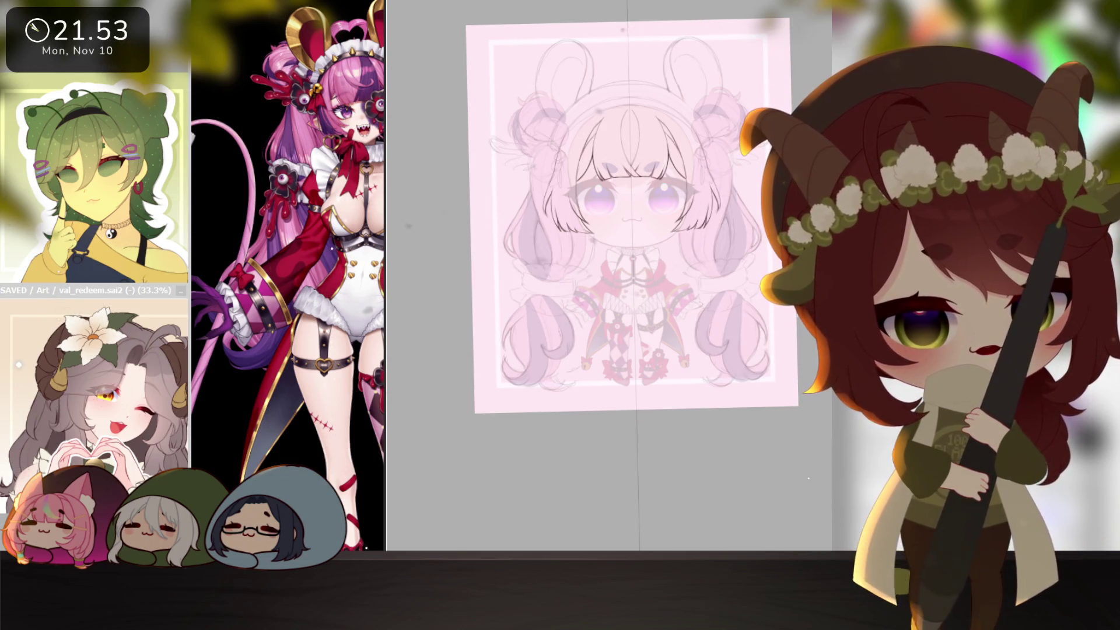
{"action": "scroll", "coordinate": [530, 162], "scroll_direction": "up", "scroll_amount": 3}
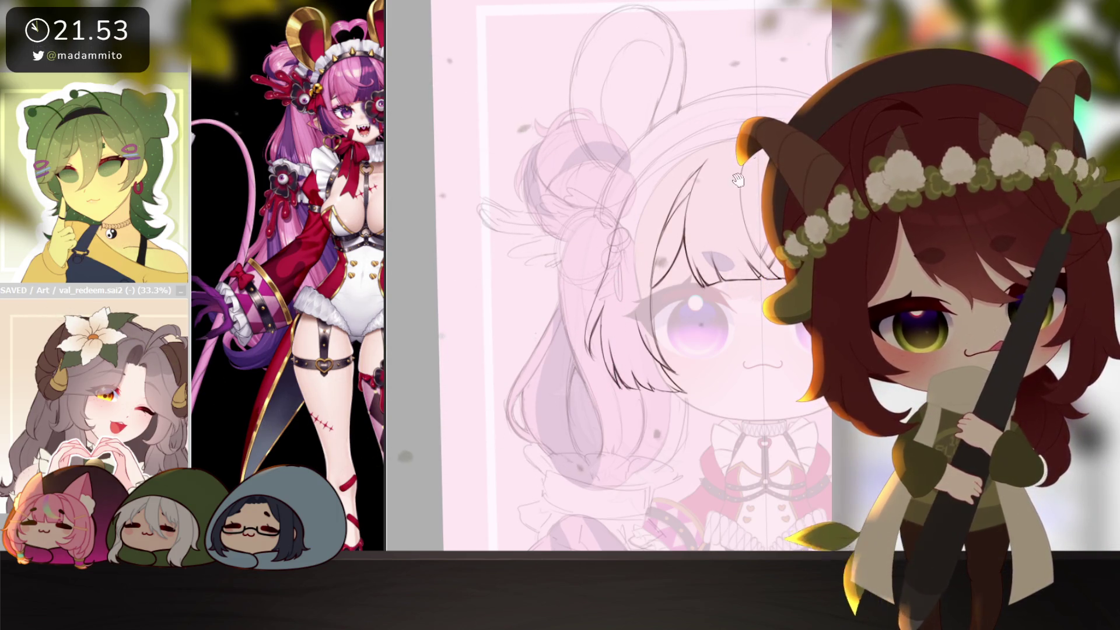
{"action": "scroll", "coordinate": [698, 448], "scroll_direction": "up", "scroll_amount": 3}
{"action": "key", "text": "Delete"}
{"action": "key", "text": "Delete"}
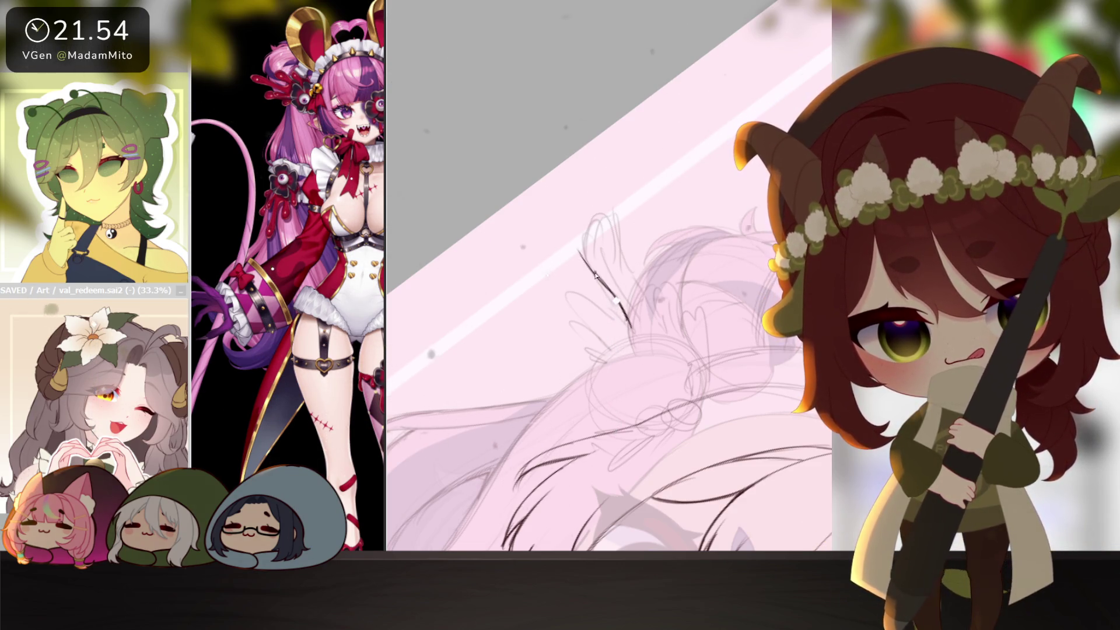
- Ink the splat hand's upper fingers and right stroke, redrawing the small end curl
{"action": "left_click_drag", "start_coordinate": [593, 270], "coordinate": [578, 221]}
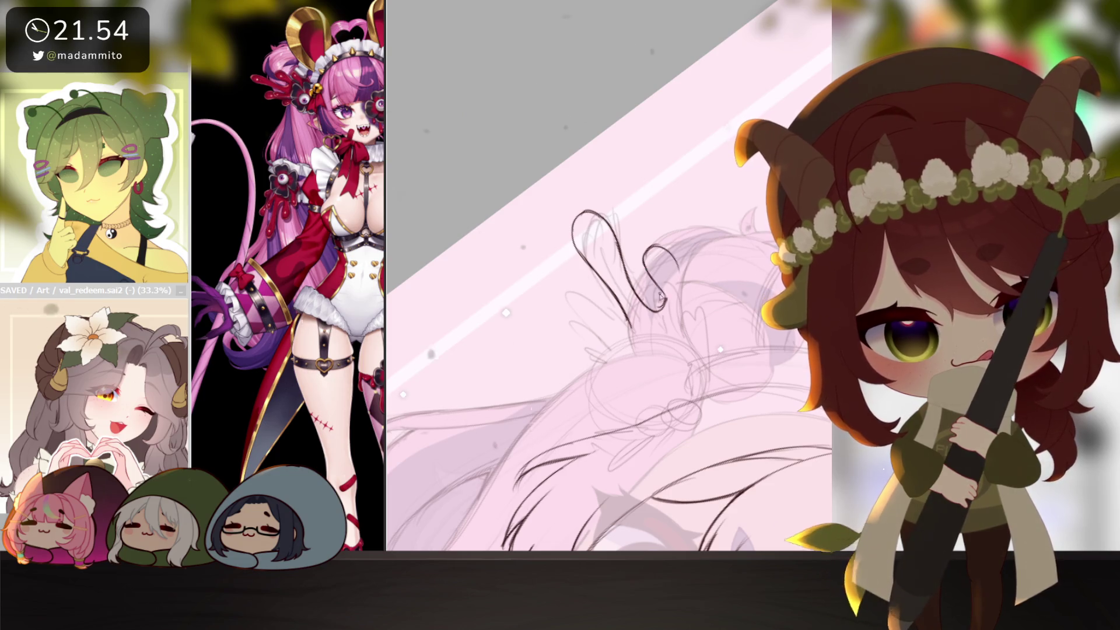
{"action": "left_click_drag", "start_coordinate": [668, 257], "coordinate": [670, 308]}
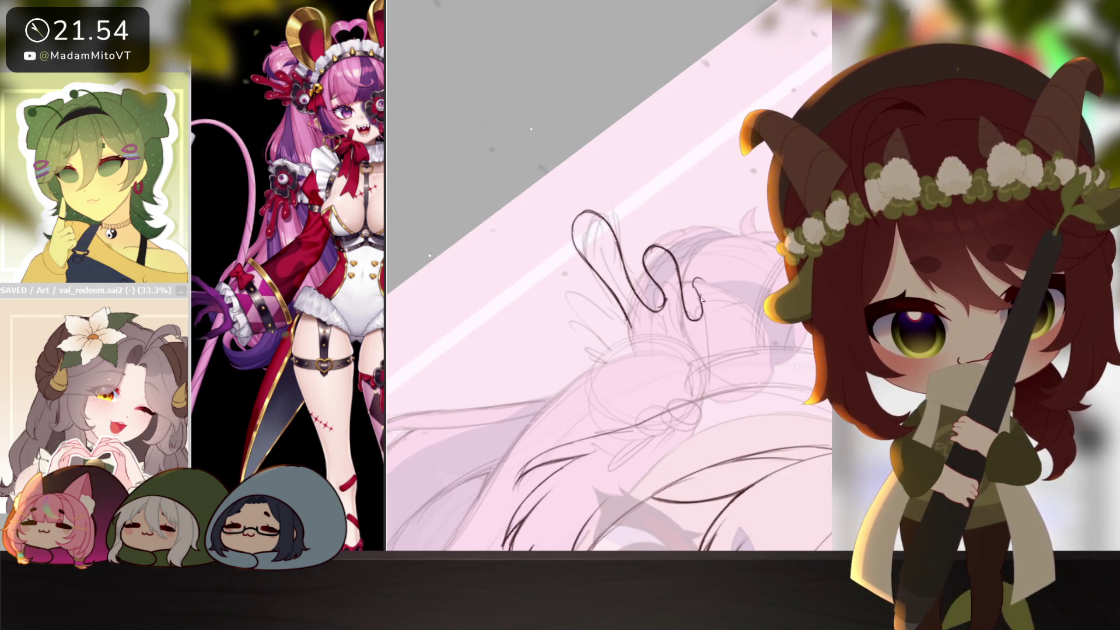
{"action": "left_click_drag", "start_coordinate": [695, 280], "coordinate": [709, 302]}
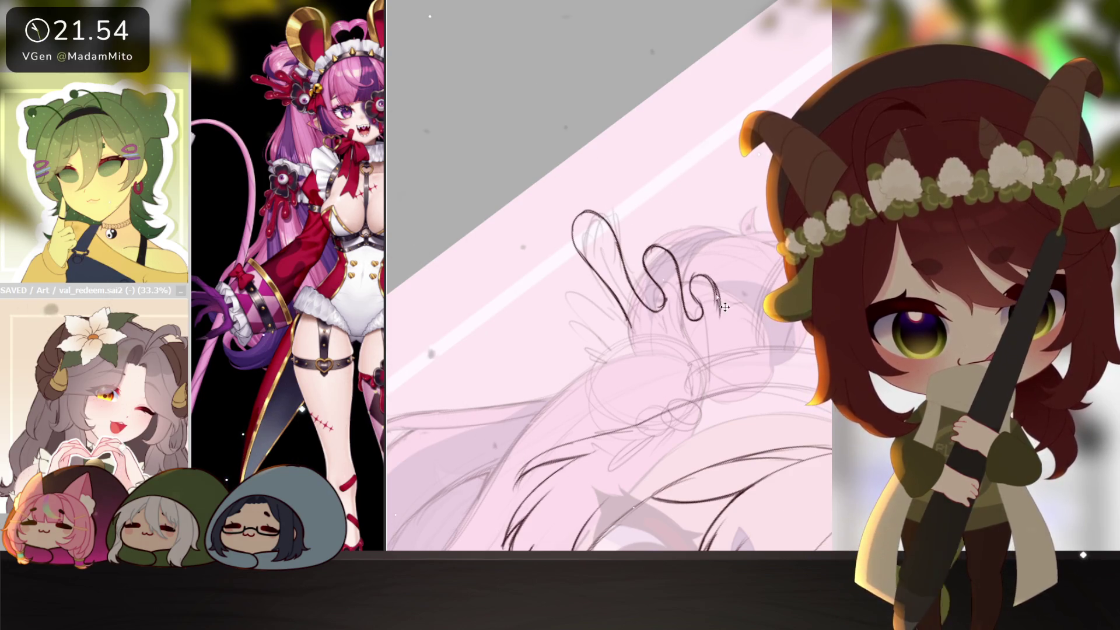
{"action": "left_click_drag", "start_coordinate": [715, 289], "coordinate": [721, 333]}
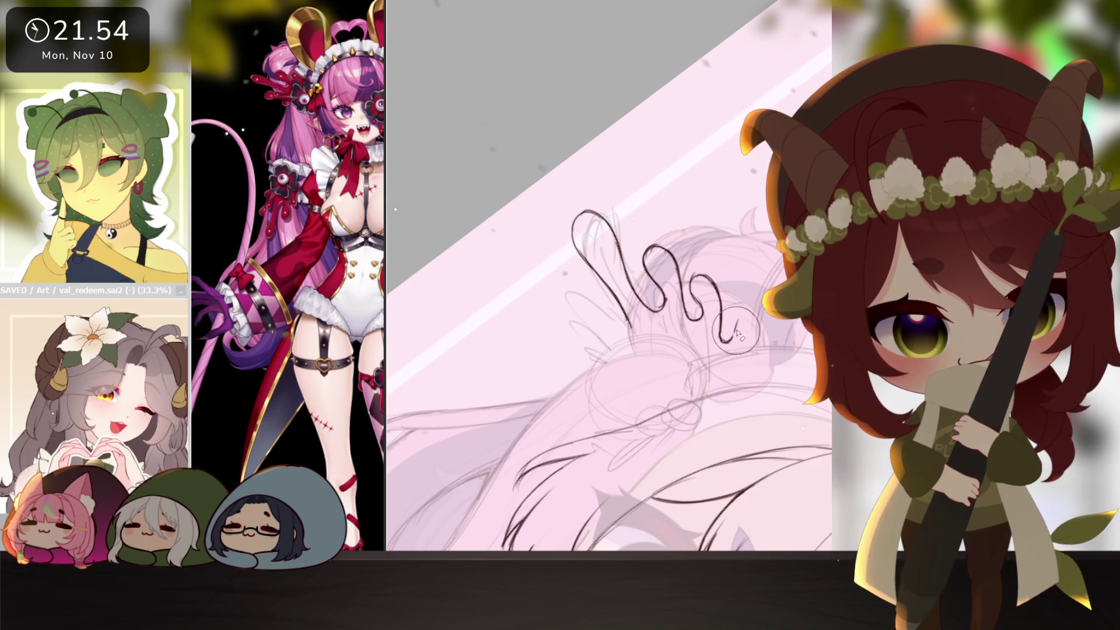
{"action": "key", "text": "ctrl+z"}
{"action": "mouse_move", "coordinate": [722, 340]}
{"action": "left_mouse_down"}
{"action": "mouse_move", "coordinate": [729, 329]}
{"action": "mouse_move", "coordinate": [686, 386]}
{"action": "left_mouse_up"}
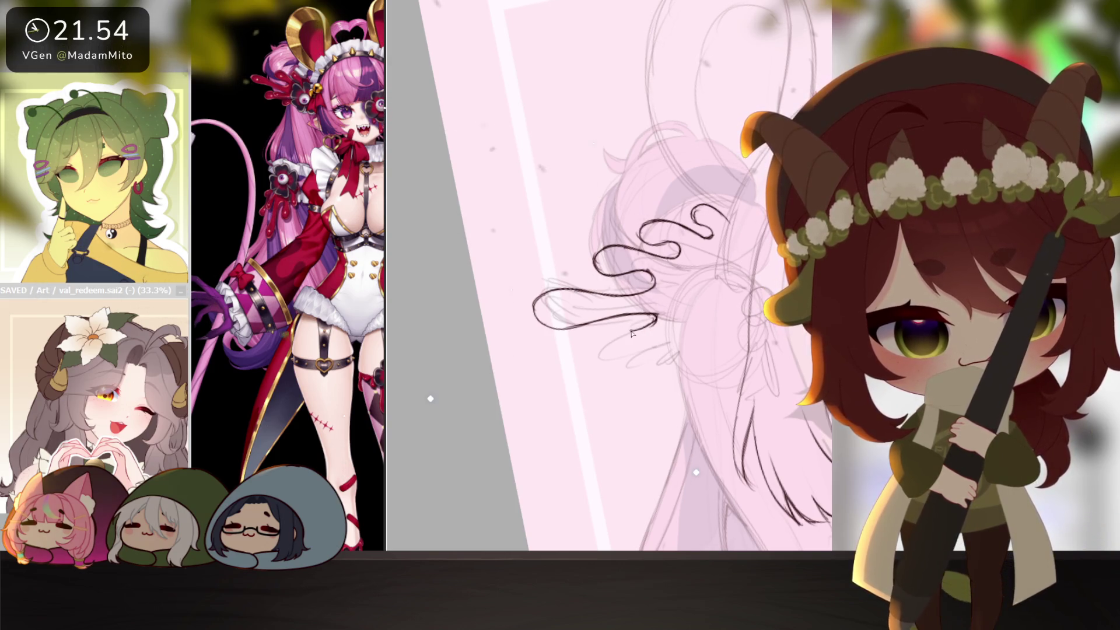
- Finish the splat's lower curls, then magic-wand outside the hand and invert the selection onto it
{"action": "left_click_drag", "start_coordinate": [595, 365], "coordinate": [643, 361]}
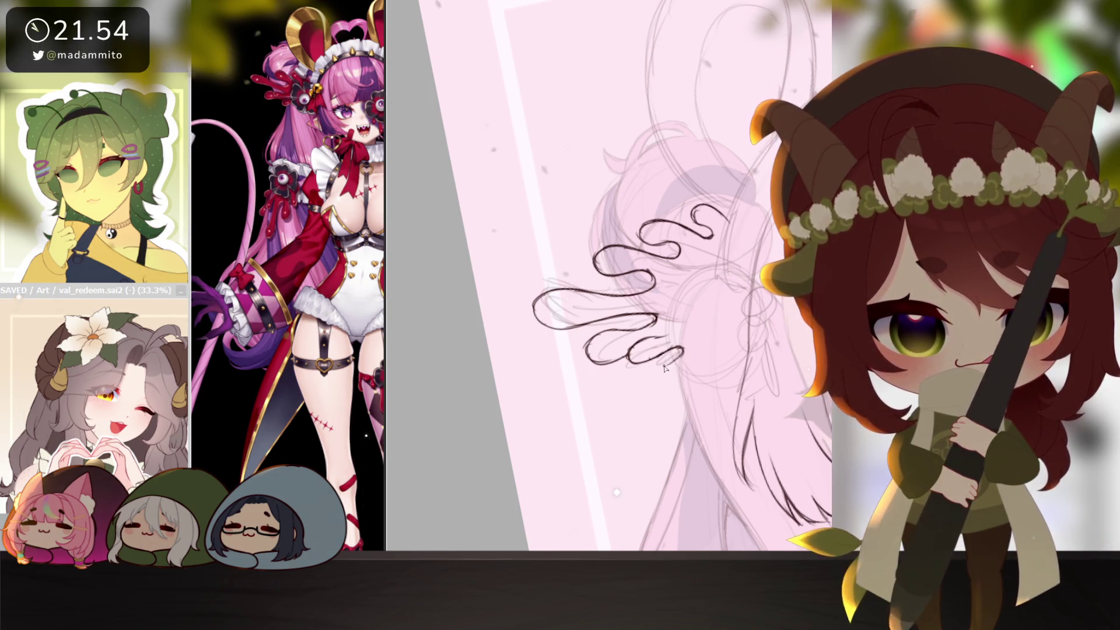
{"action": "left_click_drag", "start_coordinate": [671, 375], "coordinate": [691, 363]}
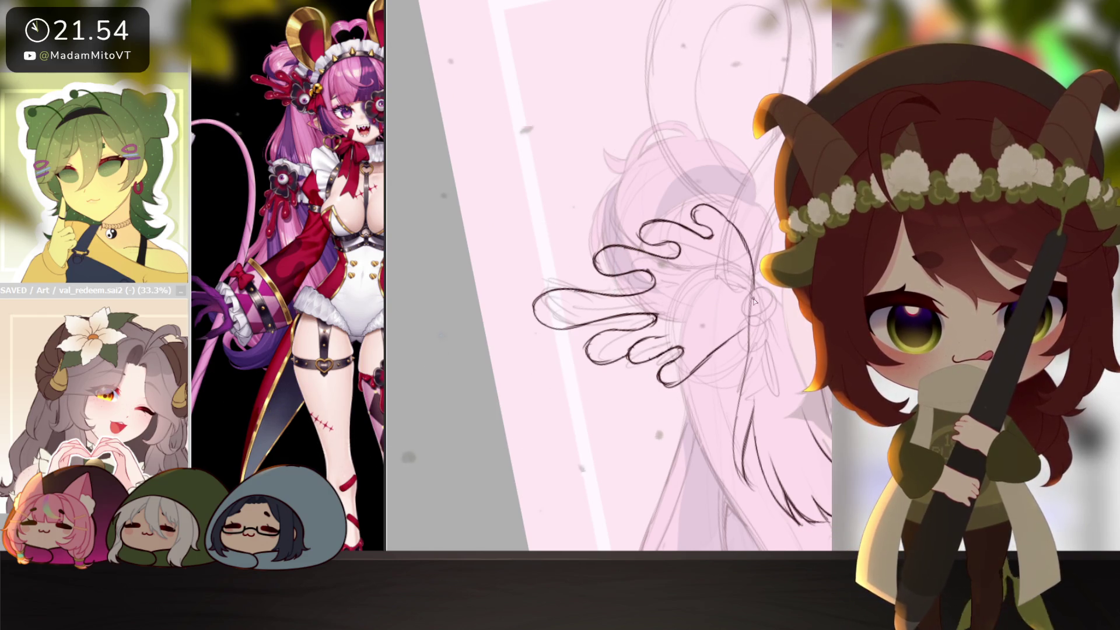
{"action": "left_click_drag", "start_coordinate": [753, 300], "coordinate": [731, 230]}
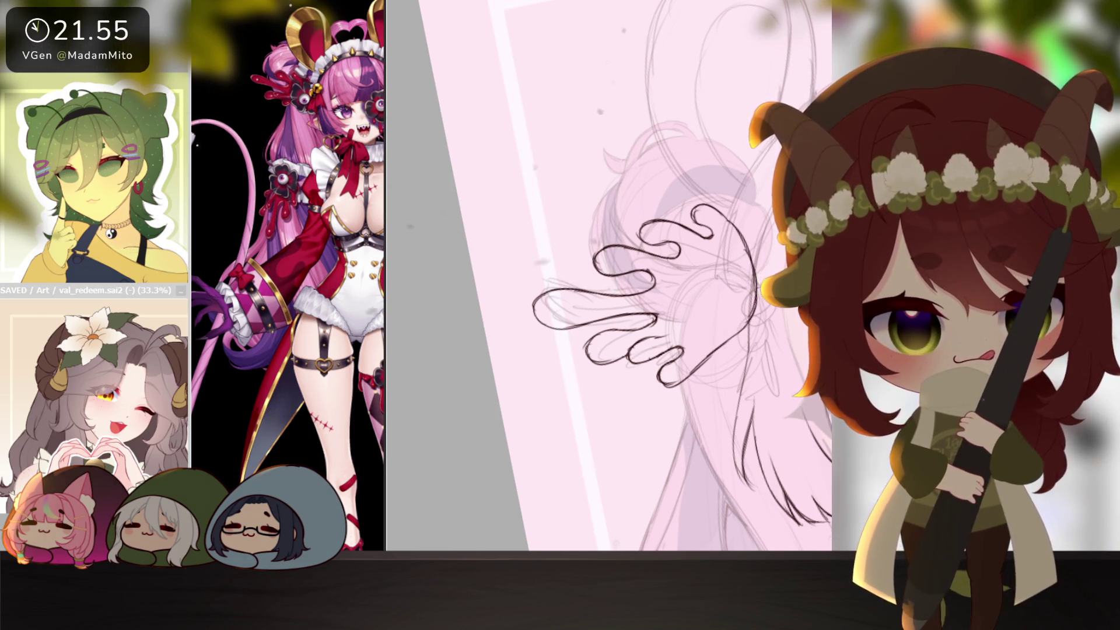
{"action": "left_click", "coordinate": [616, 461]}
{"action": "key", "text": "ctrl+i"}
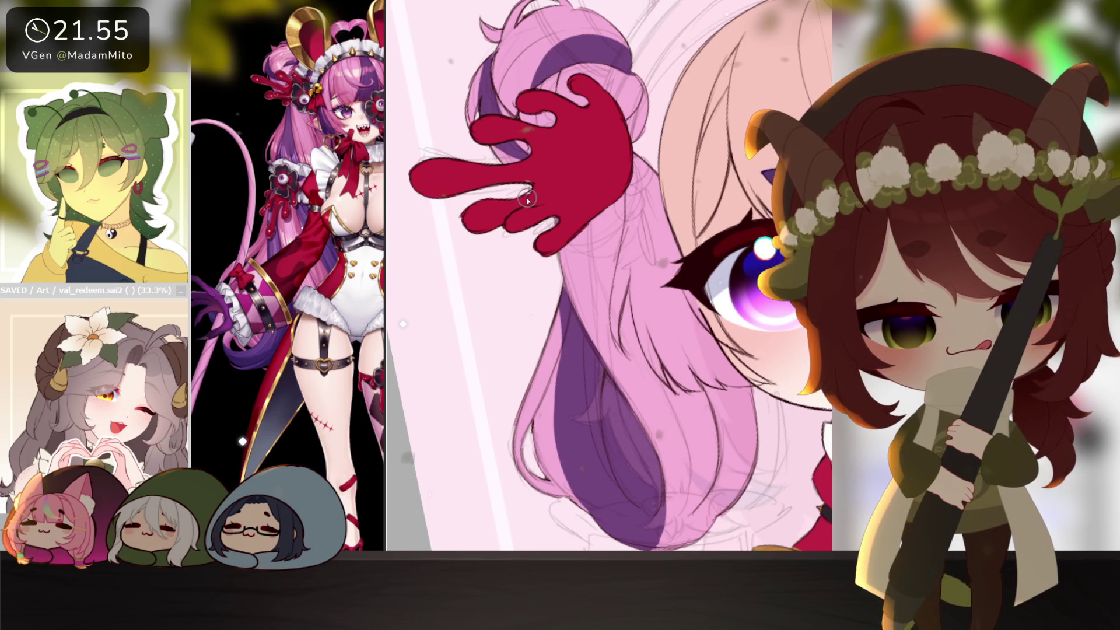
- Zoom out to the full chibi and compare with and without the red hand ornament
{"action": "left_click_drag", "start_coordinate": [616, 266], "coordinate": [429, 285]}
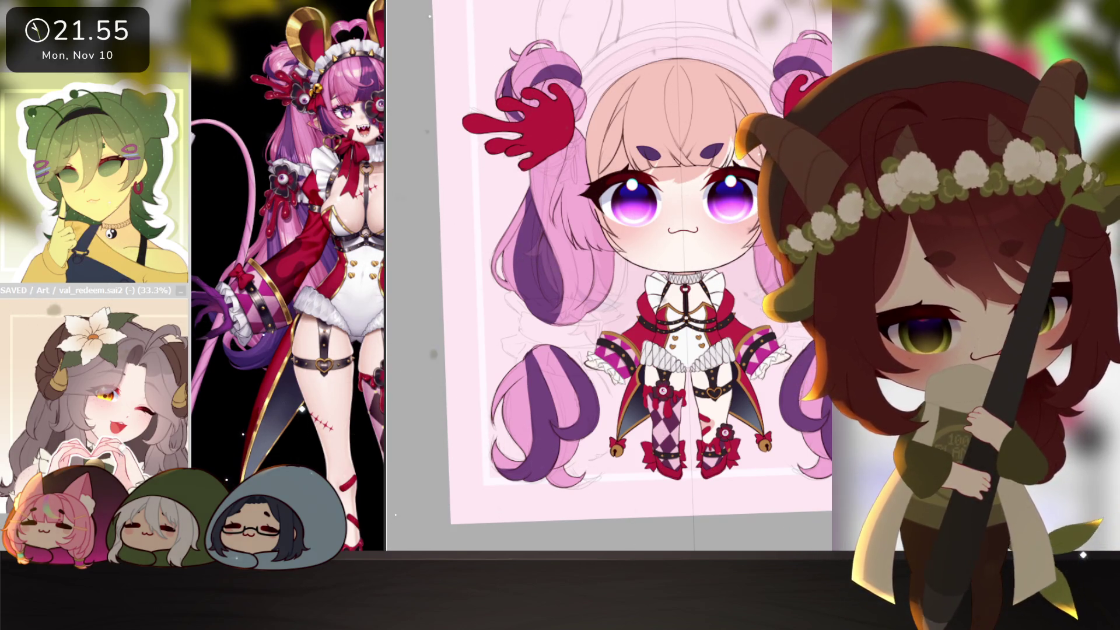
{"action": "key", "text": "ctrl+z"}
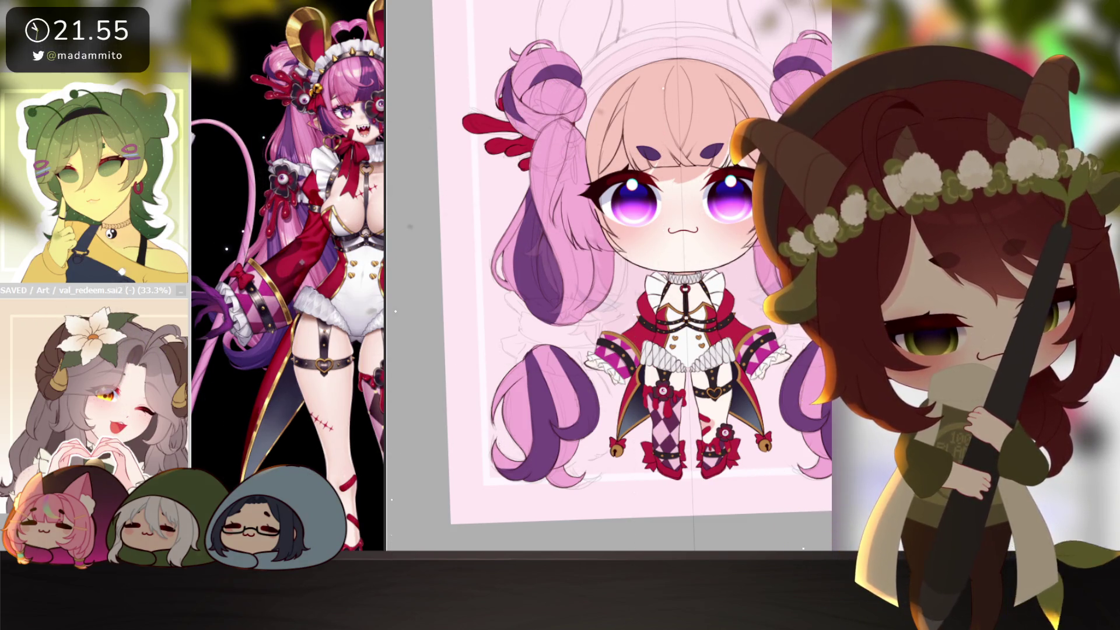
{"action": "key", "text": "ctrl+y"}
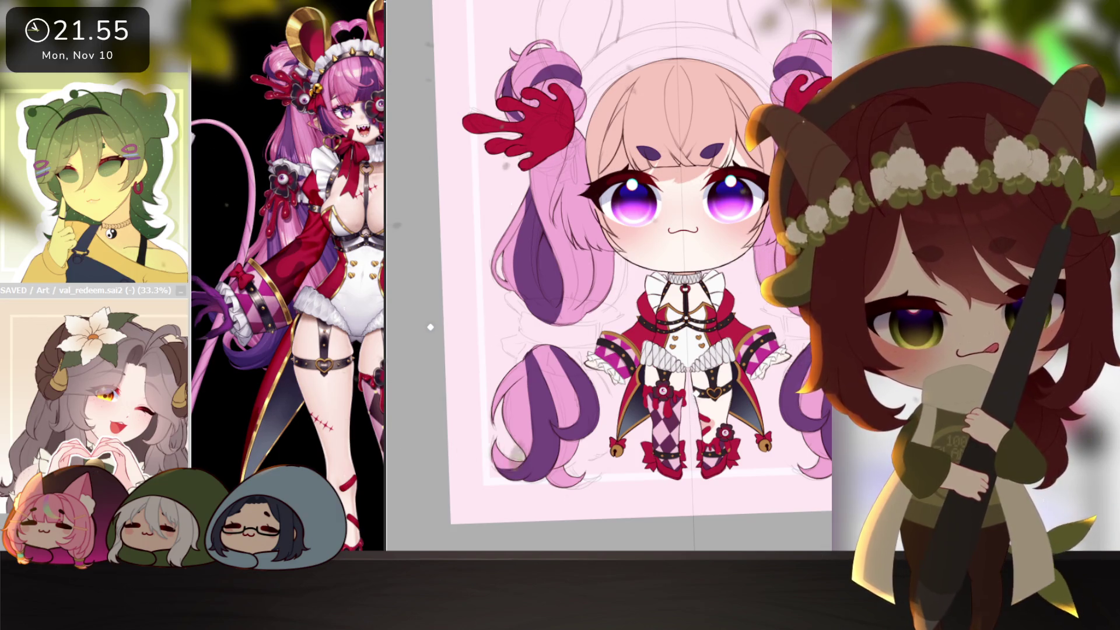
- Fade the coloured artwork to reveal the sketch and bring the reference image forward
{"action": "key", "text": "ctrl+z"}
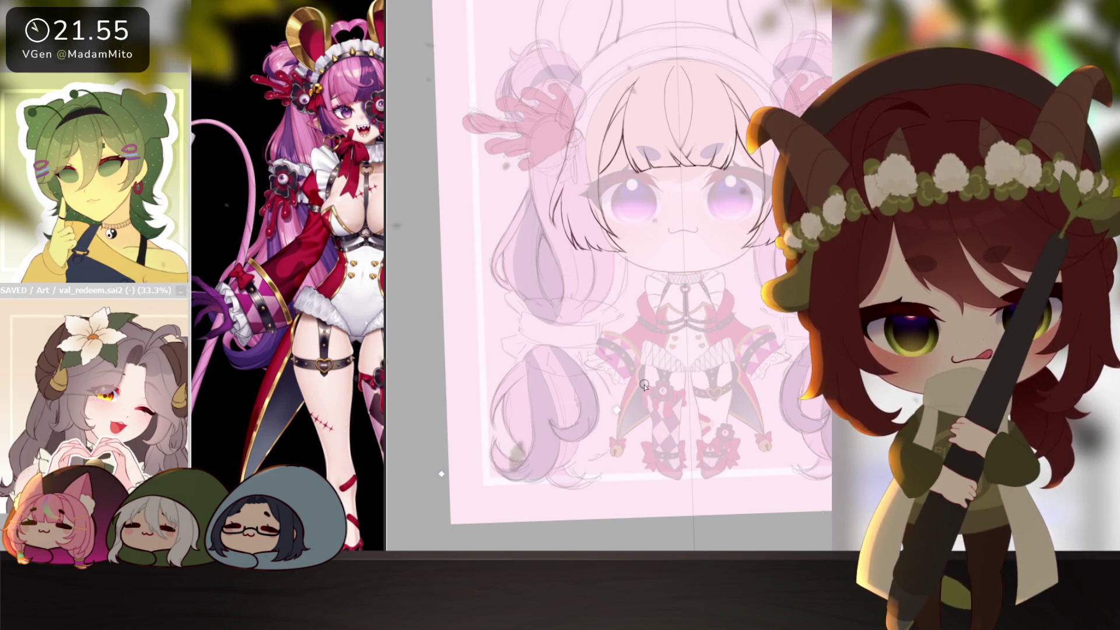
{"action": "key", "text": "Delete"}
{"action": "left_click", "coordinate": [420, 420]}
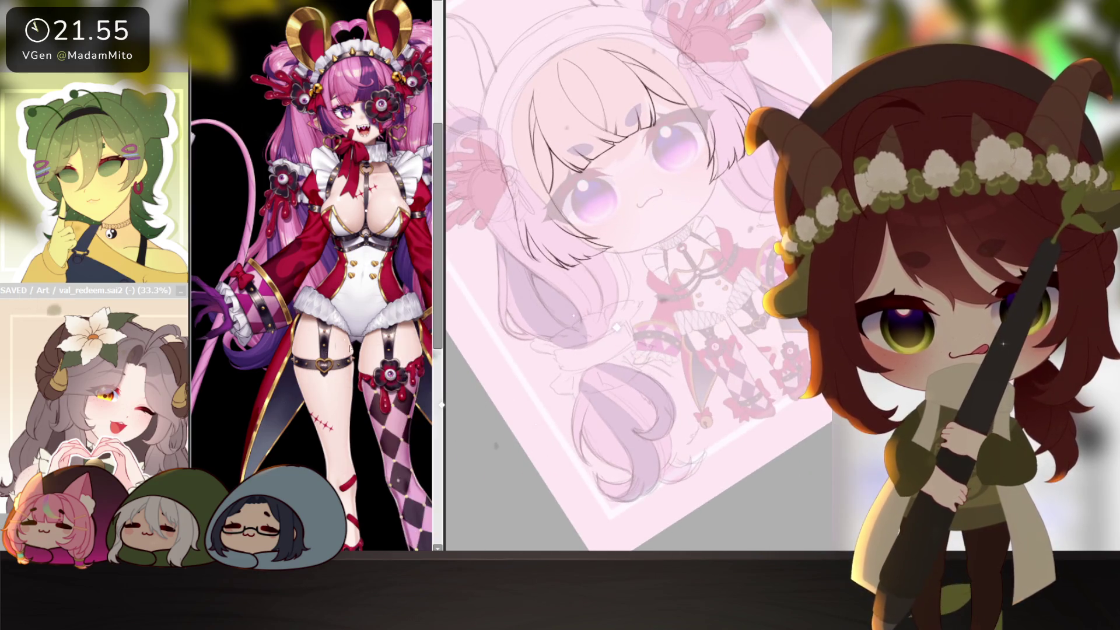
{"action": "scroll", "coordinate": [354, 323], "scroll_direction": "up", "scroll_amount": 3}
{"action": "scroll", "coordinate": [354, 324], "scroll_direction": "up", "scroll_amount": 2}
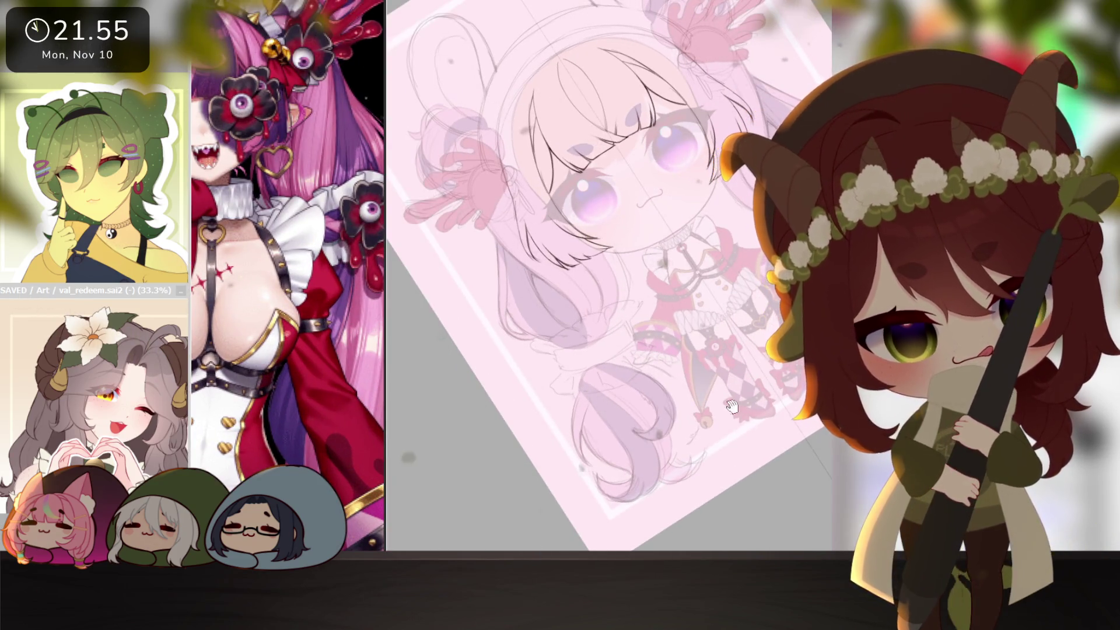
- Upright the view on the twin tail and sketch the first braid loop of the scrunchie
{"action": "left_click_drag", "start_coordinate": [709, 388], "coordinate": [656, 428]}
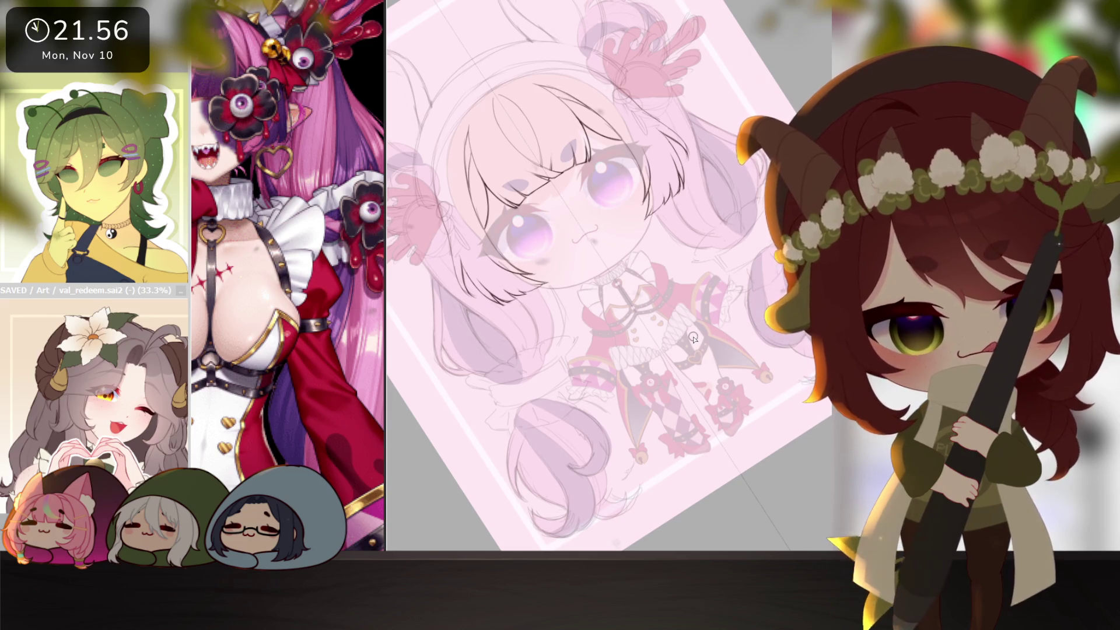
{"action": "left_click_drag", "start_coordinate": [694, 339], "coordinate": [766, 399]}
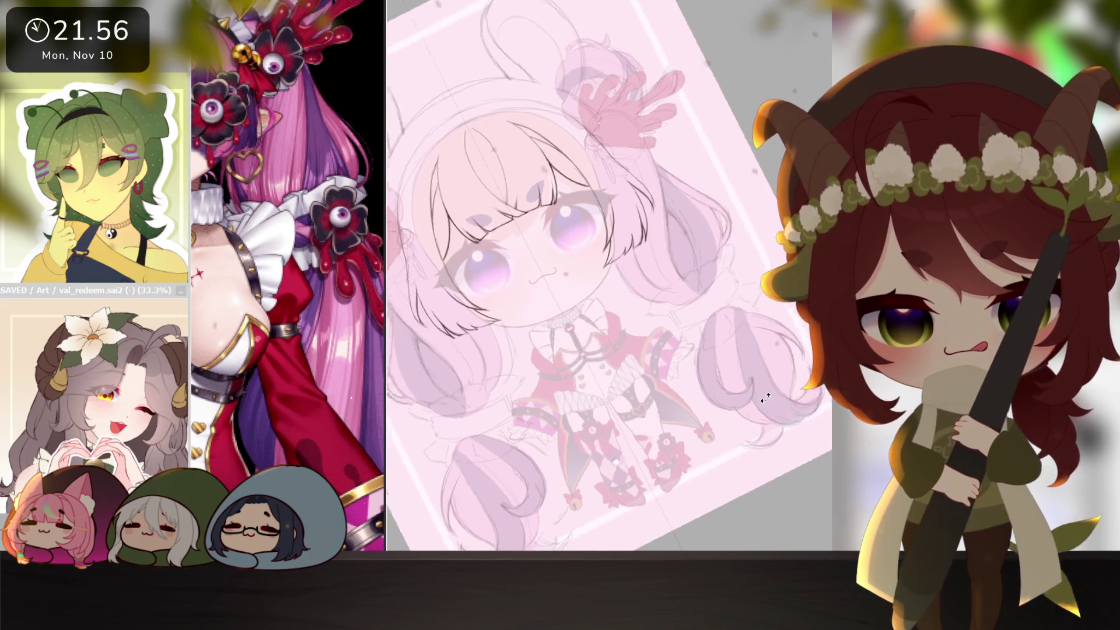
{"action": "key", "text": "Delete"}
{"action": "scroll", "coordinate": [669, 363], "scroll_direction": "up", "scroll_amount": 2}
{"action": "scroll", "coordinate": [668, 362], "scroll_direction": "up", "scroll_amount": 2}
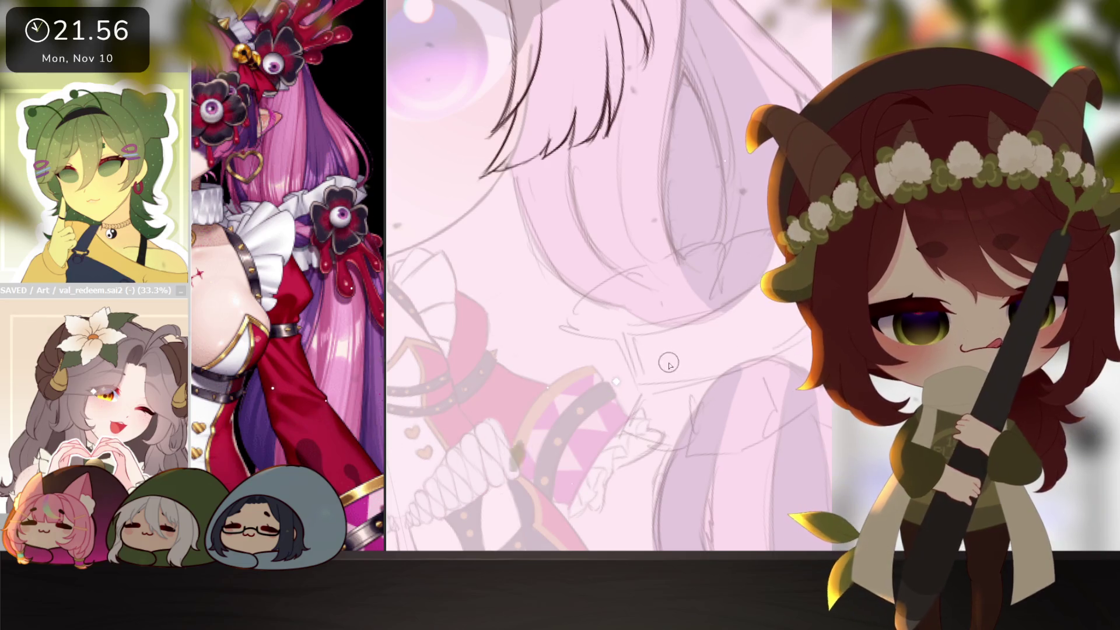
{"action": "left_click_drag", "start_coordinate": [623, 342], "coordinate": [680, 347]}
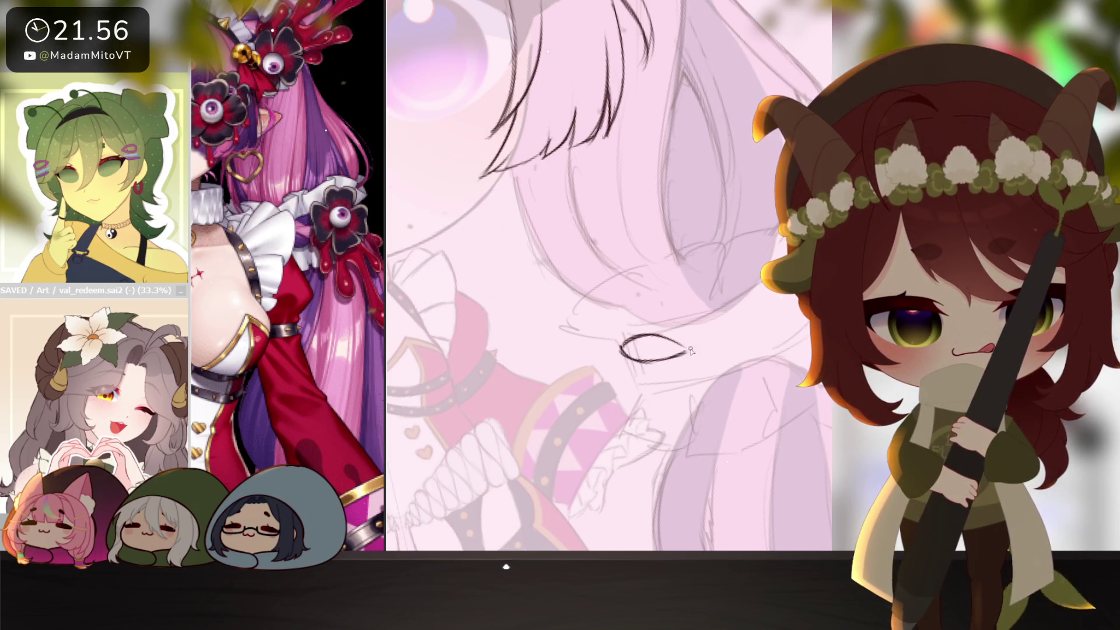
{"action": "left_click_drag", "start_coordinate": [628, 380], "coordinate": [682, 374]}
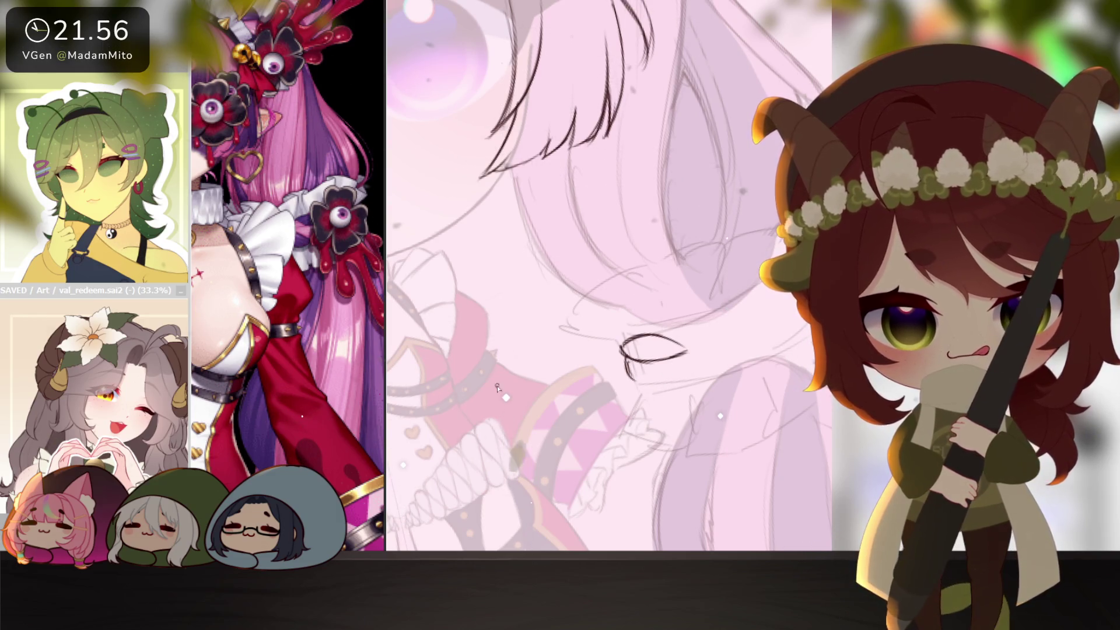
{"action": "left_click_drag", "start_coordinate": [385, 350], "coordinate": [443, 350]}
{"action": "scroll", "coordinate": [390, 426], "scroll_direction": "up", "scroll_amount": 2}
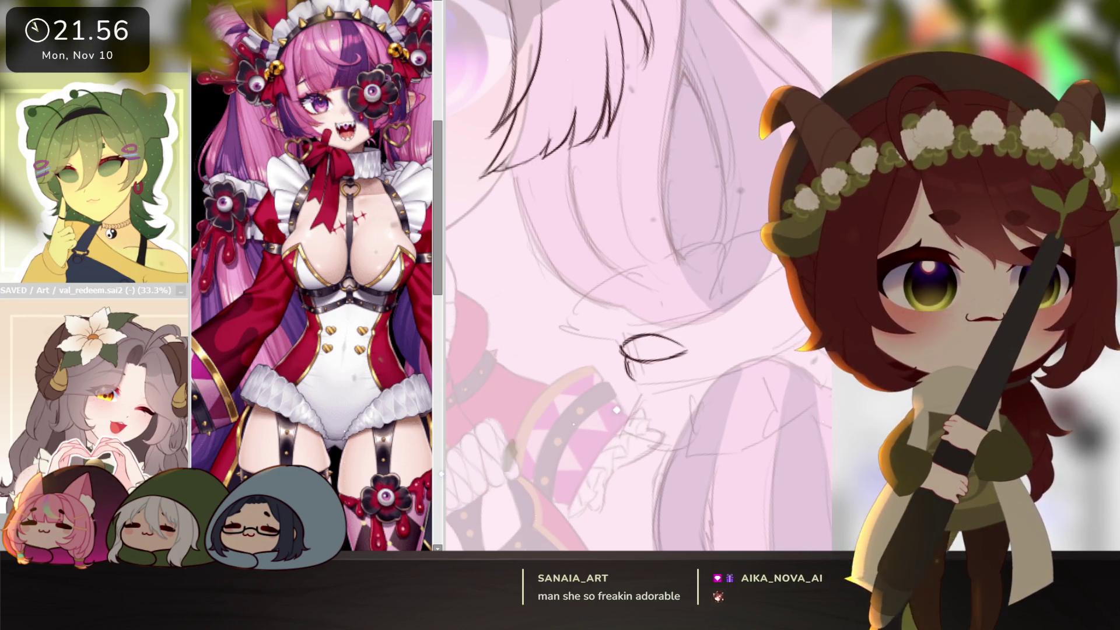
- Redraw the loop's lower curve and extend the braid outline rightward and up
{"action": "left_click", "coordinate": [617, 387]}
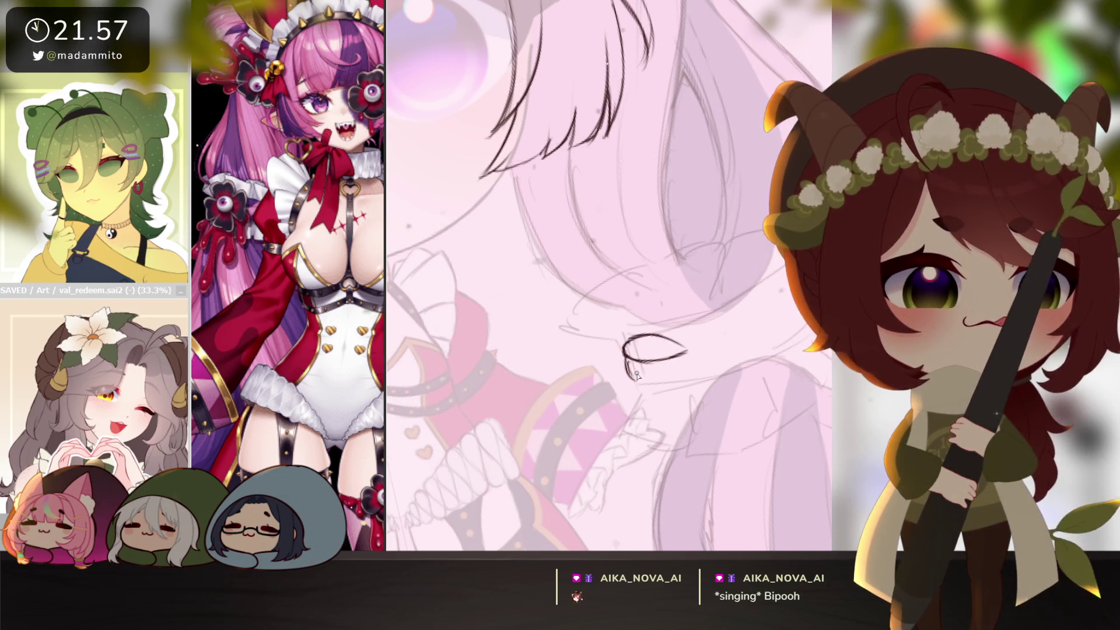
{"action": "key", "text": "ctrl+z"}
{"action": "mouse_move", "coordinate": [627, 348]}
{"action": "left_mouse_down"}
{"action": "mouse_move", "coordinate": [629, 376]}
{"action": "mouse_move", "coordinate": [691, 347]}
{"action": "left_mouse_up"}
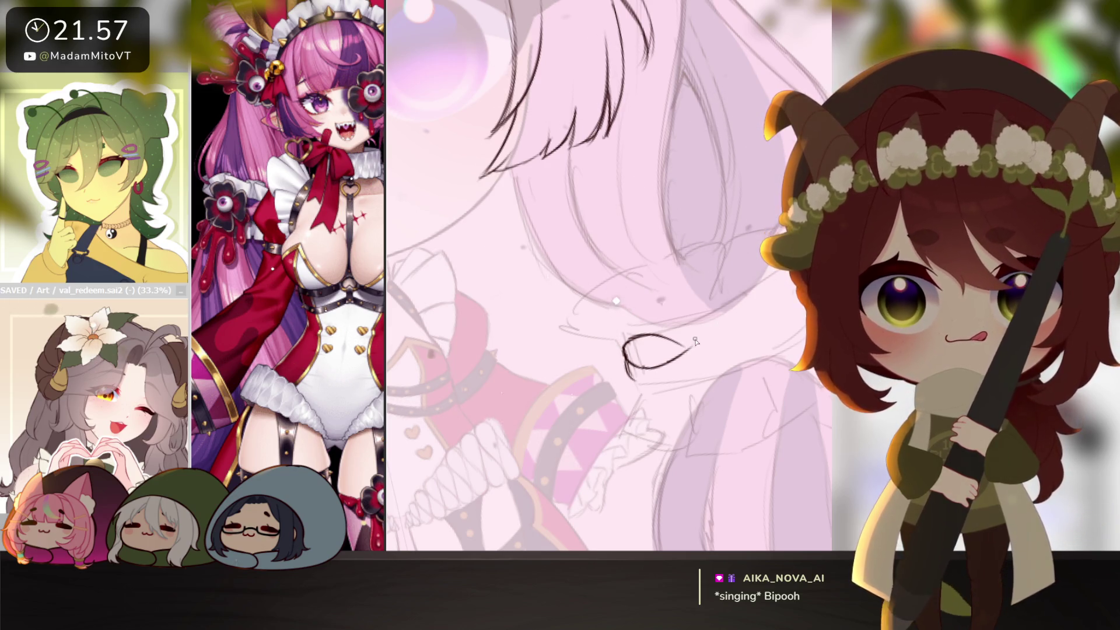
{"action": "mouse_move", "coordinate": [658, 332]}
{"action": "left_mouse_down"}
{"action": "mouse_move", "coordinate": [725, 340]}
{"action": "mouse_move", "coordinate": [752, 309]}
{"action": "mouse_move", "coordinate": [694, 331]}
{"action": "left_mouse_up"}
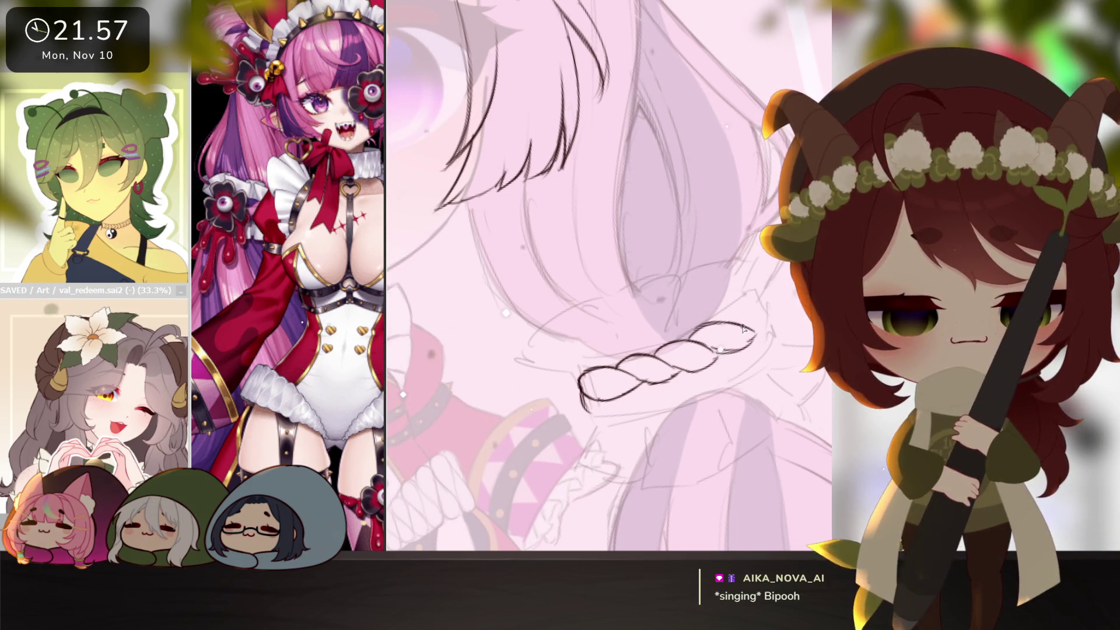
{"action": "left_click_drag", "start_coordinate": [736, 343], "coordinate": [776, 308]}
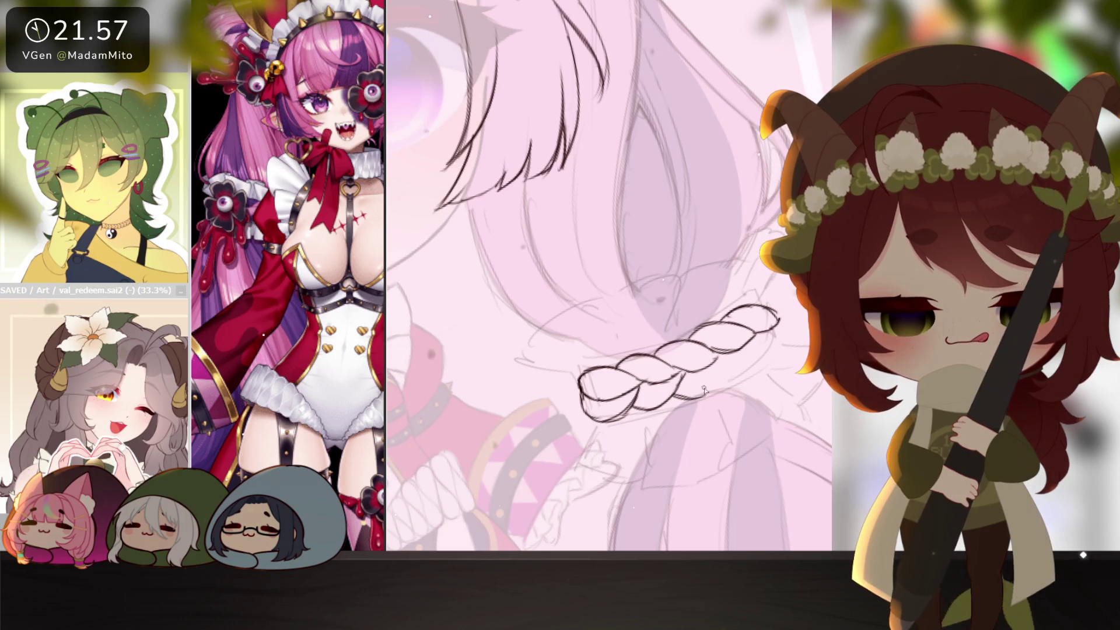
- Add short strokes at the braid's lower end and to its left
{"action": "left_click_drag", "start_coordinate": [680, 401], "coordinate": [712, 387]}
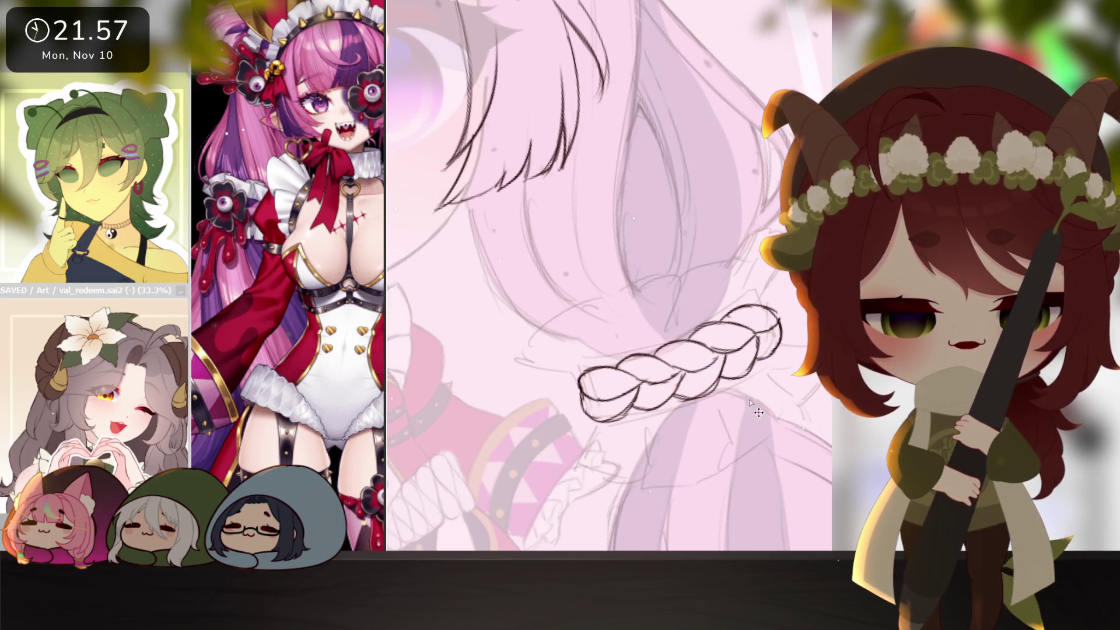
{"action": "scroll", "coordinate": [755, 404], "scroll_direction": "down", "scroll_amount": 3}
{"action": "scroll", "coordinate": [755, 406], "scroll_direction": "down", "scroll_amount": 2}
{"action": "scroll", "coordinate": [755, 405], "scroll_direction": "up", "scroll_amount": 3}
{"action": "scroll", "coordinate": [735, 421], "scroll_direction": "up", "scroll_amount": 2}
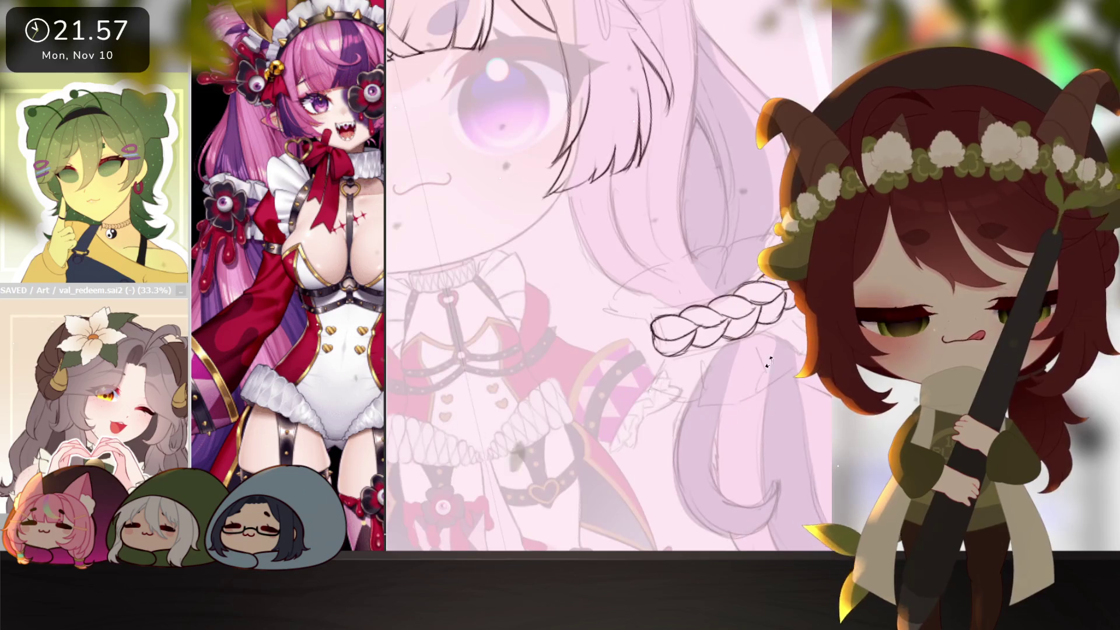
{"action": "left_click_drag", "start_coordinate": [721, 432], "coordinate": [714, 435]}
{"action": "scroll", "coordinate": [714, 436], "scroll_direction": "up", "scroll_amount": 1}
{"action": "scroll", "coordinate": [699, 405], "scroll_direction": "up", "scroll_amount": 1}
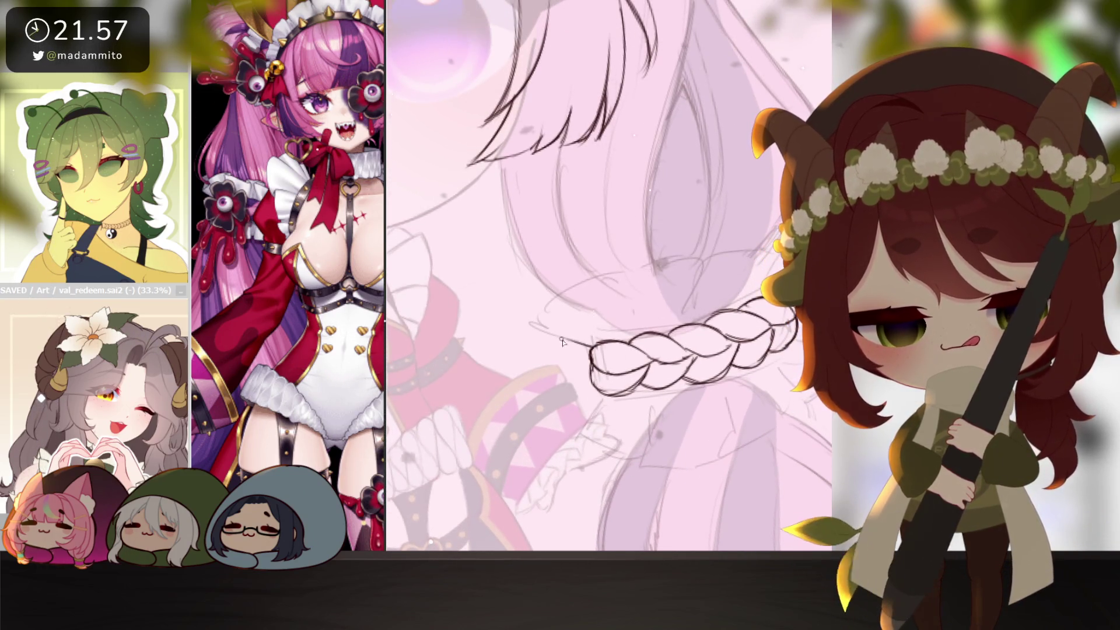
{"action": "left_click_drag", "start_coordinate": [554, 333], "coordinate": [591, 346]}
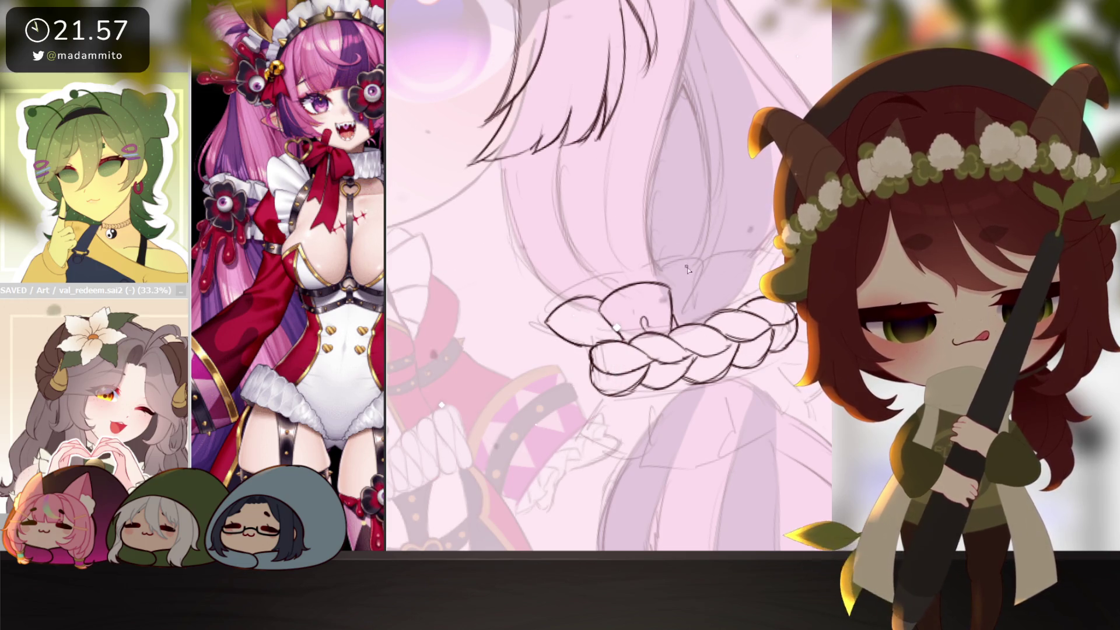
- Sketch the curve above the braid and the ruffle stroke below it, then upright the view
{"action": "left_click_drag", "start_coordinate": [658, 282], "coordinate": [721, 279]}
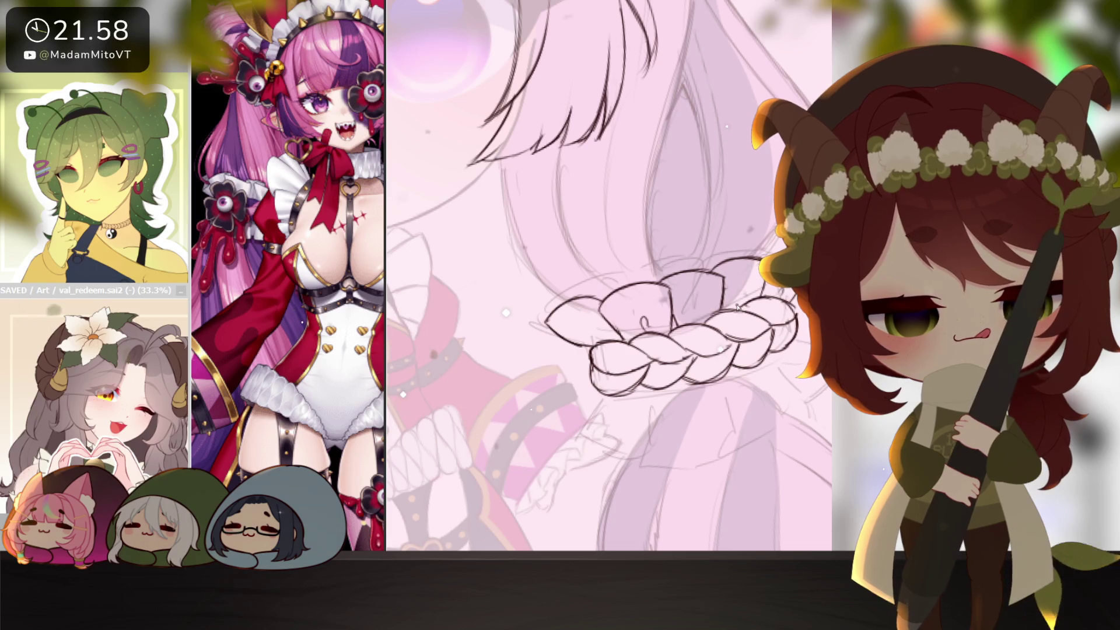
{"action": "scroll", "coordinate": [727, 311], "scroll_direction": "down", "scroll_amount": 2}
{"action": "scroll", "coordinate": [745, 333], "scroll_direction": "down", "scroll_amount": 3}
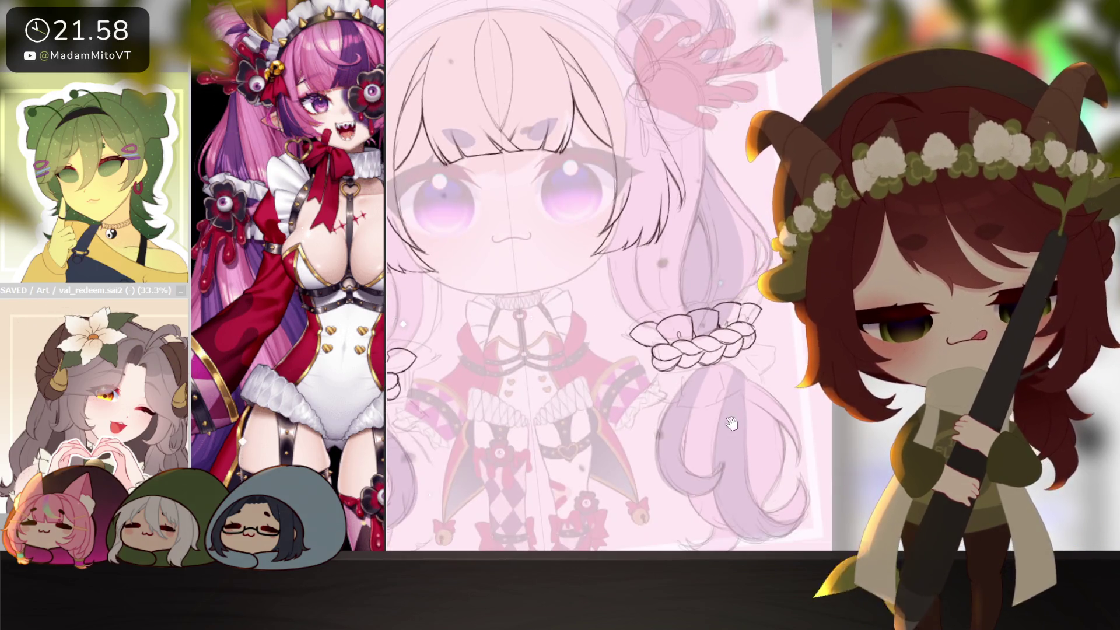
{"action": "scroll", "coordinate": [762, 359], "scroll_direction": "down", "scroll_amount": 3}
{"action": "scroll", "coordinate": [781, 383], "scroll_direction": "down", "scroll_amount": 1}
{"action": "scroll", "coordinate": [781, 382], "scroll_direction": "up", "scroll_amount": 3}
{"action": "scroll", "coordinate": [717, 389], "scroll_direction": "up", "scroll_amount": 2}
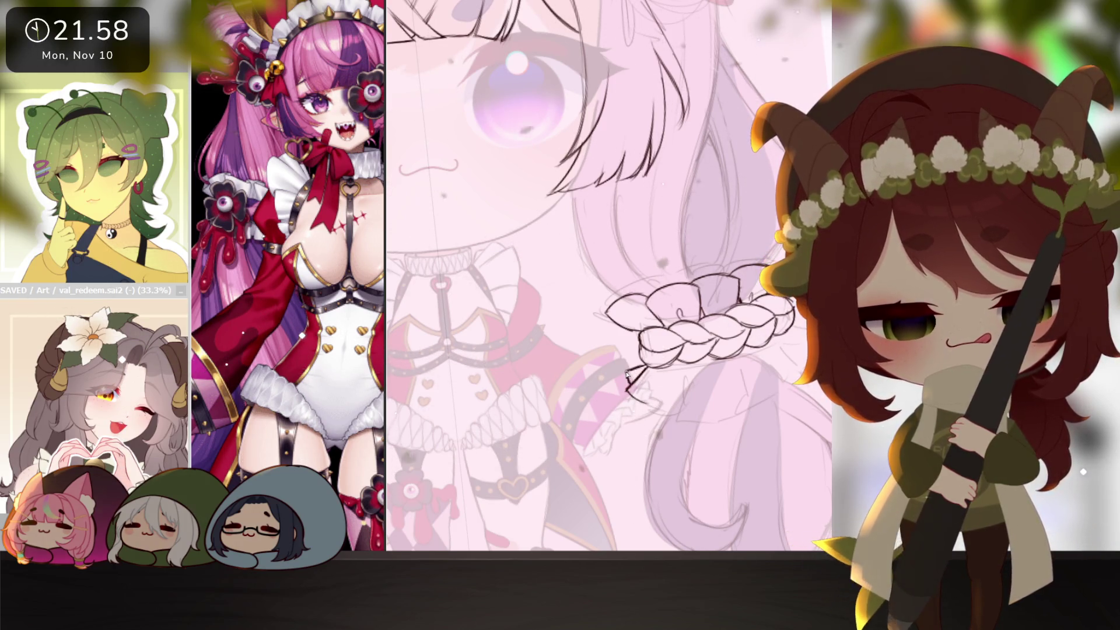
{"action": "left_click_drag", "start_coordinate": [784, 416], "coordinate": [589, 325]}
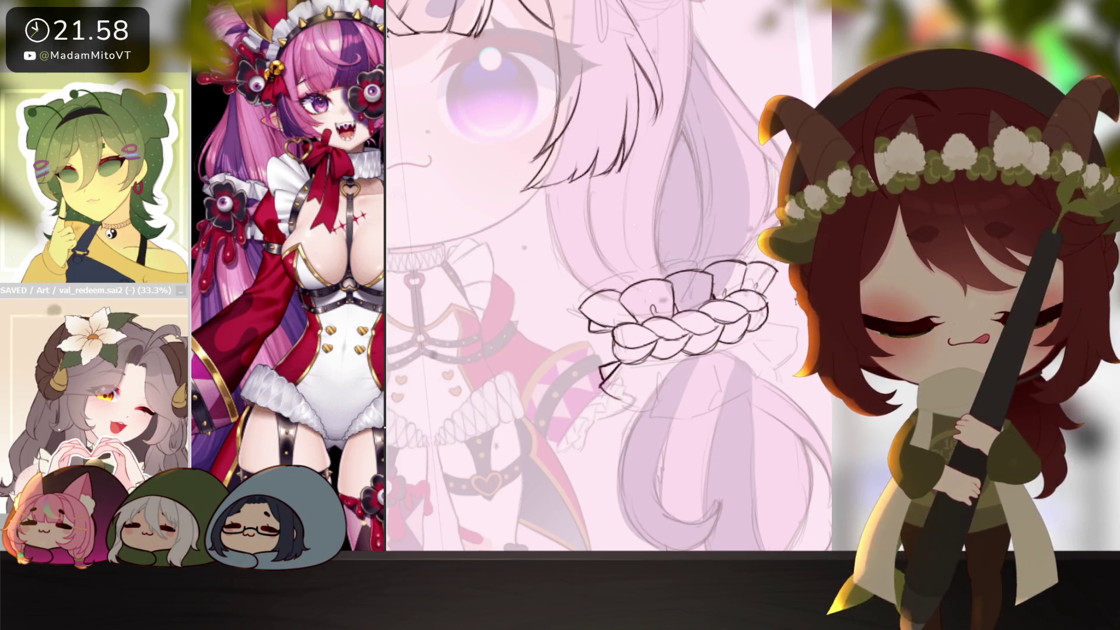
{"action": "left_click_drag", "start_coordinate": [775, 315], "coordinate": [760, 366]}
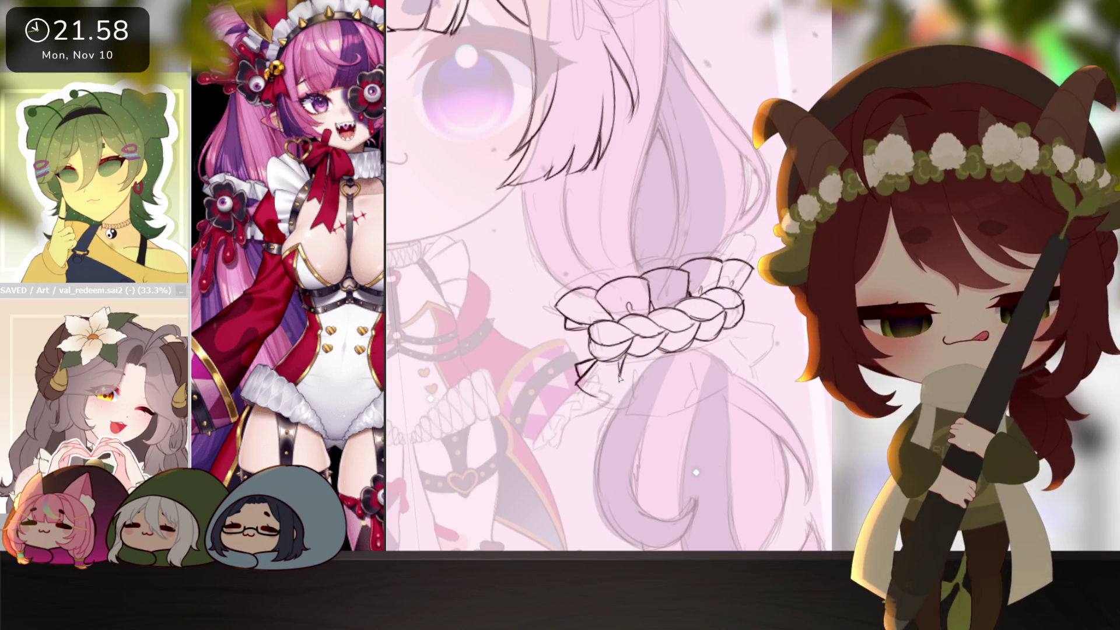
{"action": "mouse_move", "coordinate": [620, 378]}
{"action": "left_mouse_down"}
{"action": "mouse_move", "coordinate": [631, 405]}
{"action": "mouse_move", "coordinate": [696, 400]}
{"action": "left_mouse_up"}
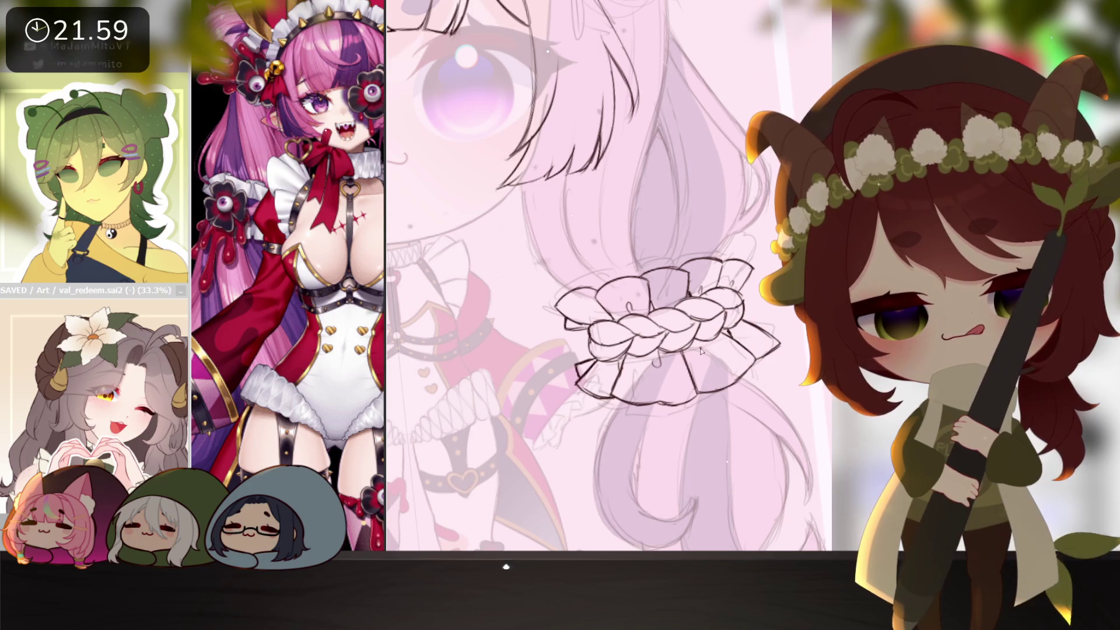
{"action": "scroll", "coordinate": [736, 341], "scroll_direction": "down", "scroll_amount": 2}
{"action": "scroll", "coordinate": [792, 402], "scroll_direction": "down", "scroll_amount": 2}
{"action": "key", "text": "Delete"}
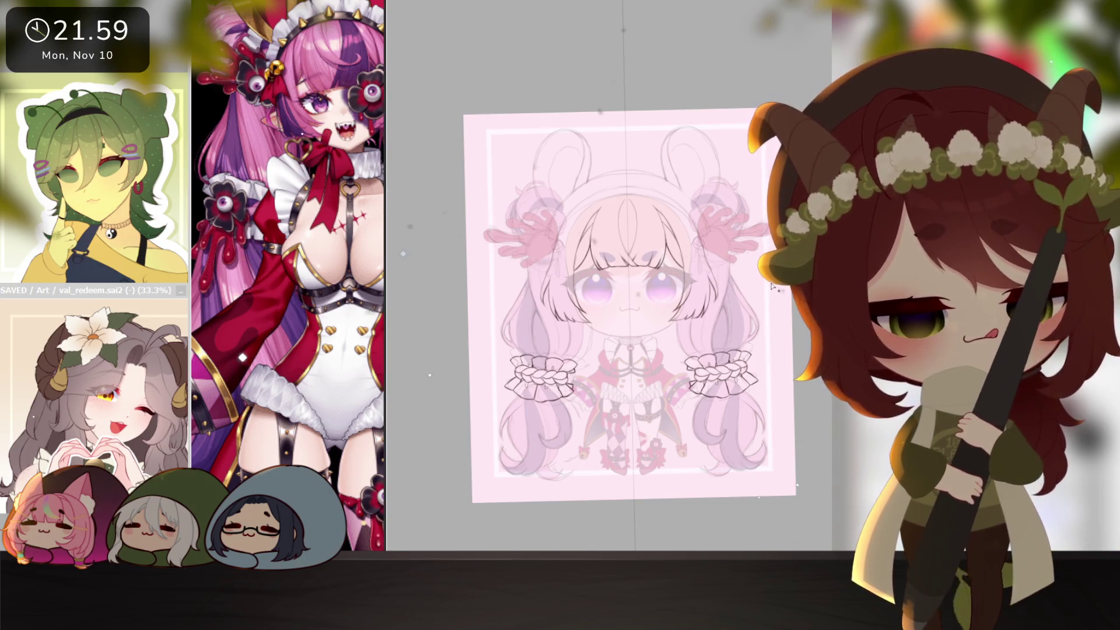
- Flat-fill both braided scrunchies white and drop the selection
{"action": "key", "text": "ctrl+f"}
{"action": "key", "text": "ctrl+d"}
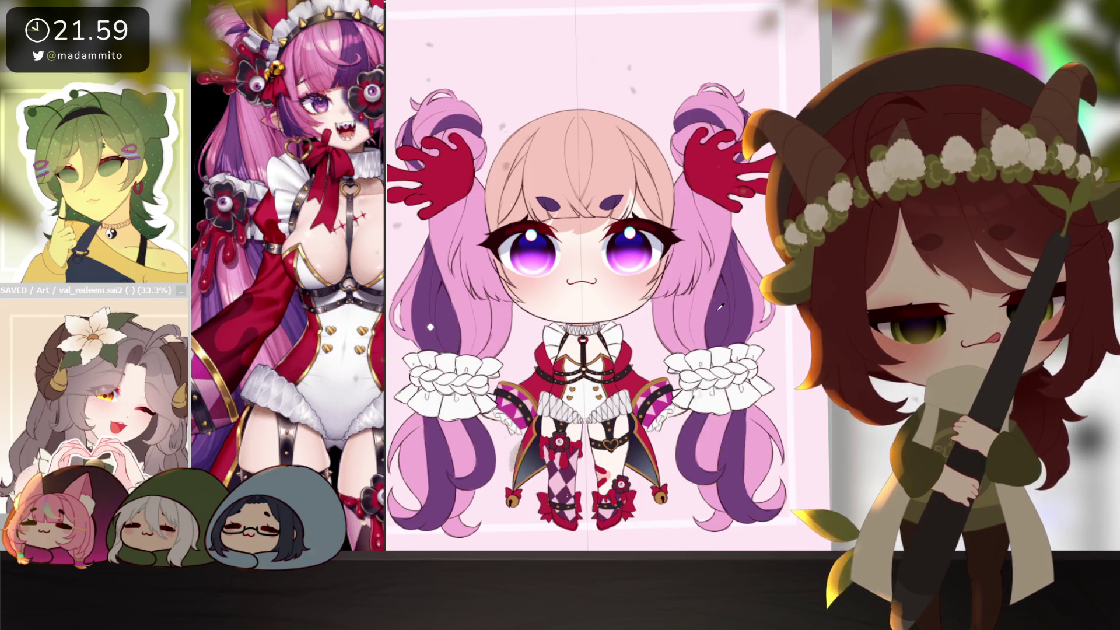
{"action": "scroll", "coordinate": [696, 334], "scroll_direction": "up", "scroll_amount": 2}
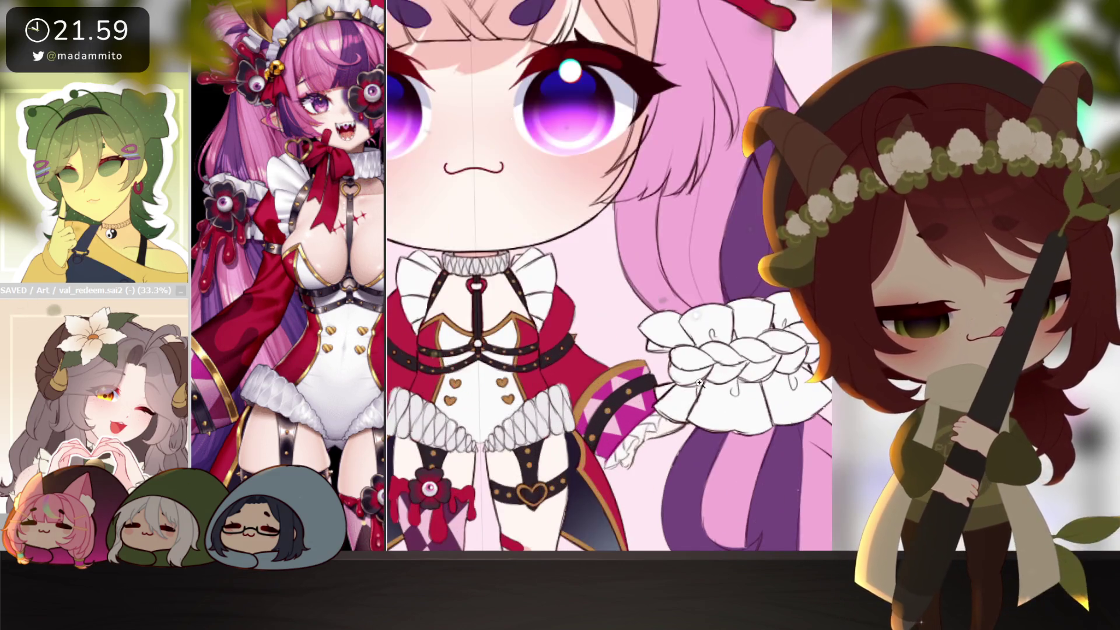
- Paint the scrunchie braid bands pink
{"action": "mouse_move", "coordinate": [675, 355]}
{"action": "left_mouse_down"}
{"action": "mouse_move", "coordinate": [702, 366]}
{"action": "mouse_move", "coordinate": [796, 351]}
{"action": "left_mouse_up"}
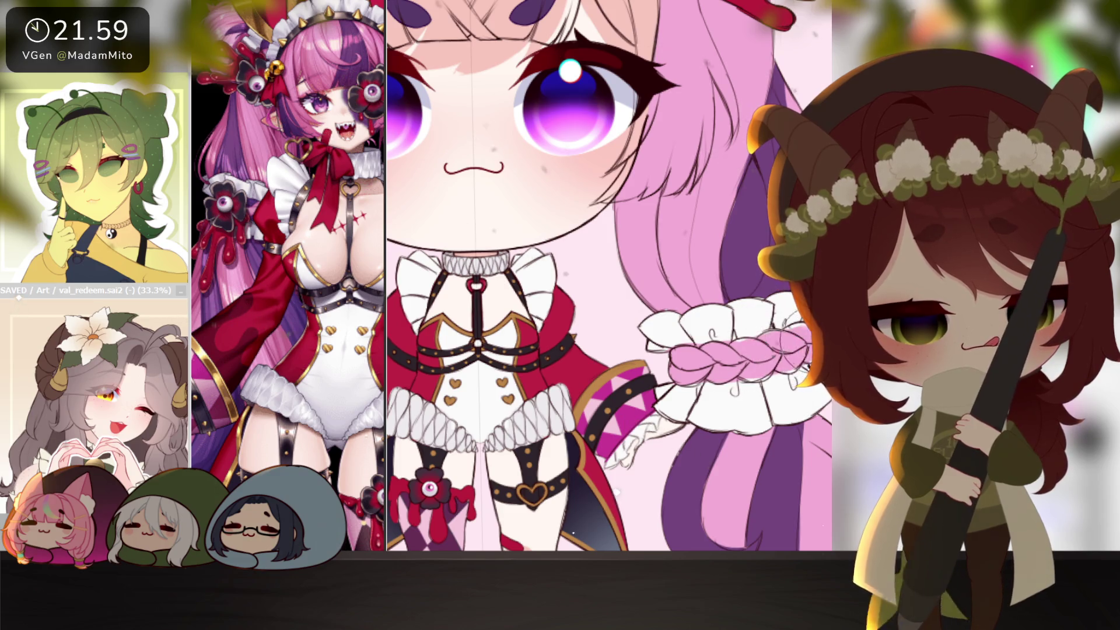
{"action": "left_click_drag", "start_coordinate": [718, 346], "coordinate": [774, 385]}
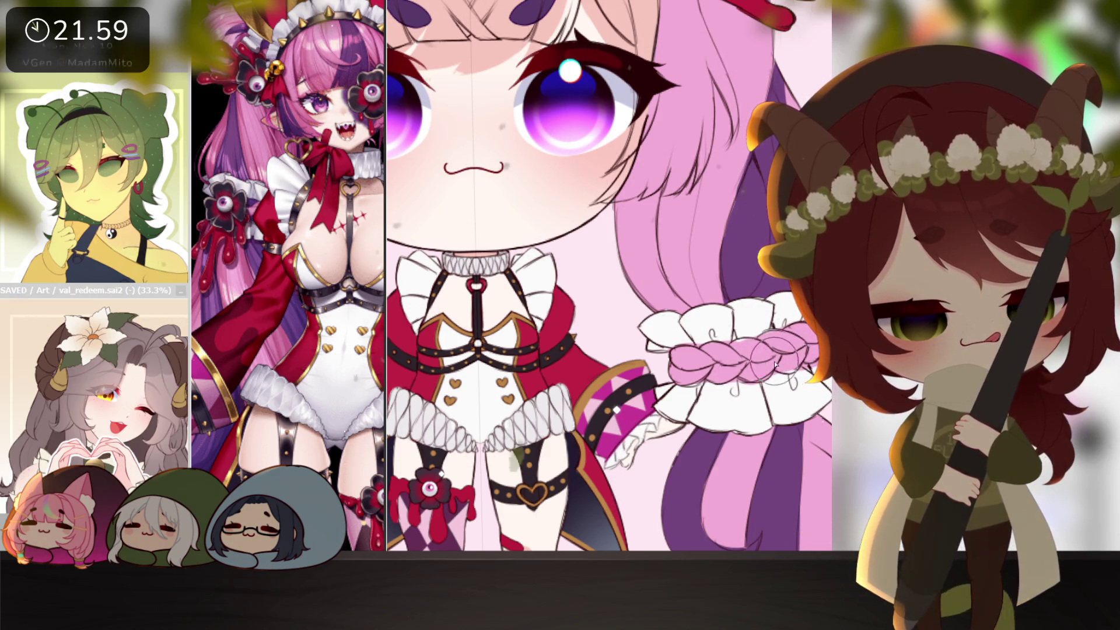
{"action": "left_click_drag", "start_coordinate": [753, 342], "coordinate": [801, 394]}
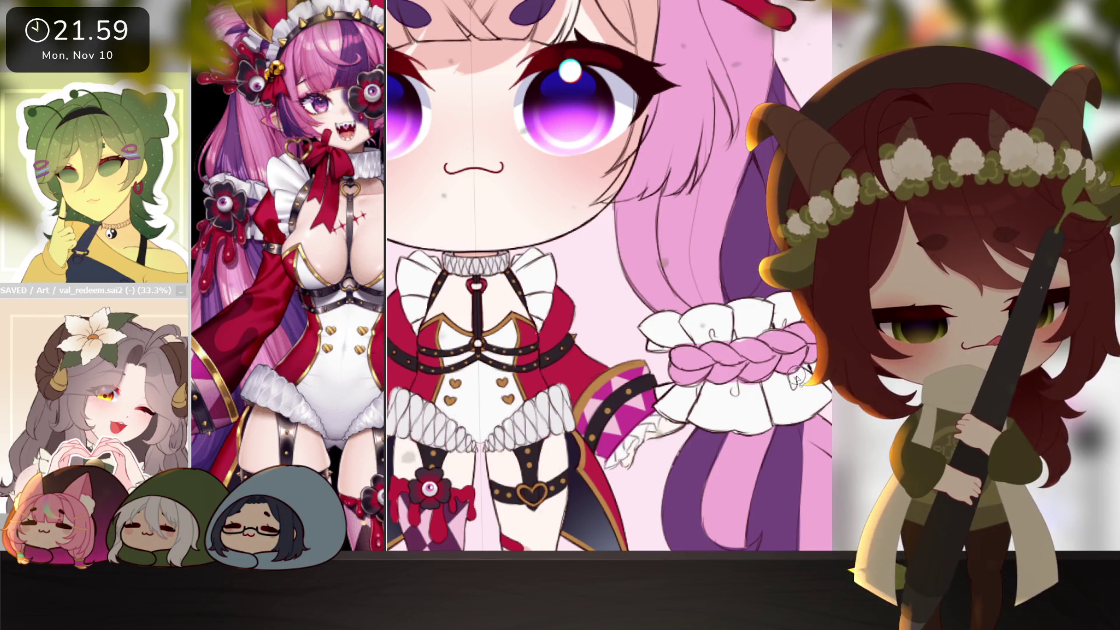
{"action": "mouse_move", "coordinate": [735, 390]}
{"action": "left_mouse_down"}
{"action": "mouse_move", "coordinate": [744, 341]}
{"action": "mouse_move", "coordinate": [699, 348]}
{"action": "left_mouse_up"}
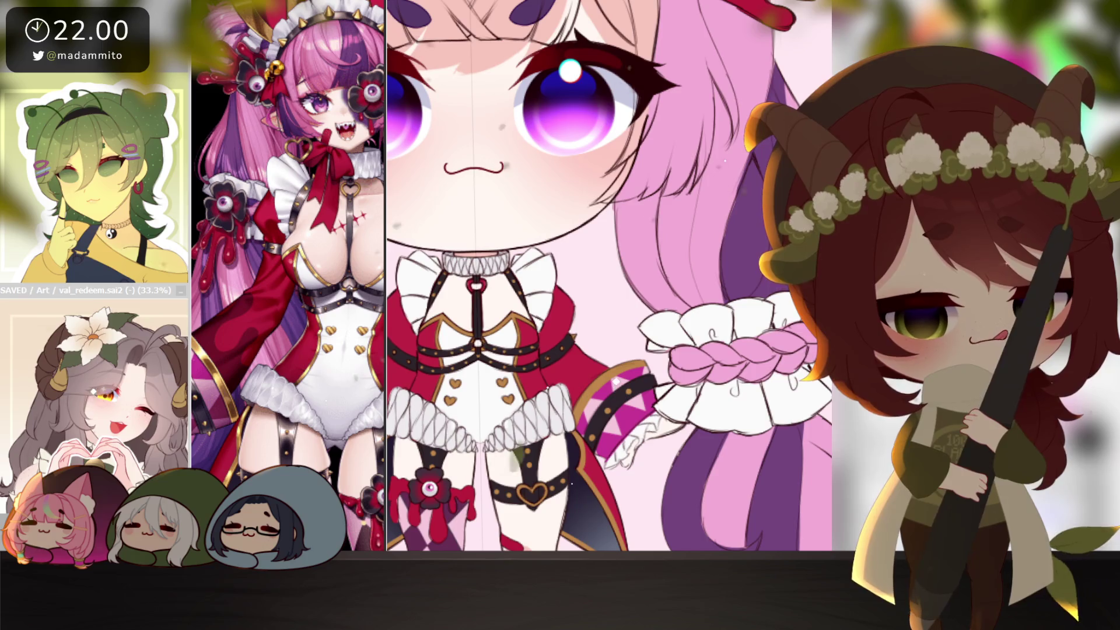
- Add darker purple shading along the braid's lower-left end
{"action": "left_click_drag", "start_coordinate": [676, 348], "coordinate": [711, 358]}
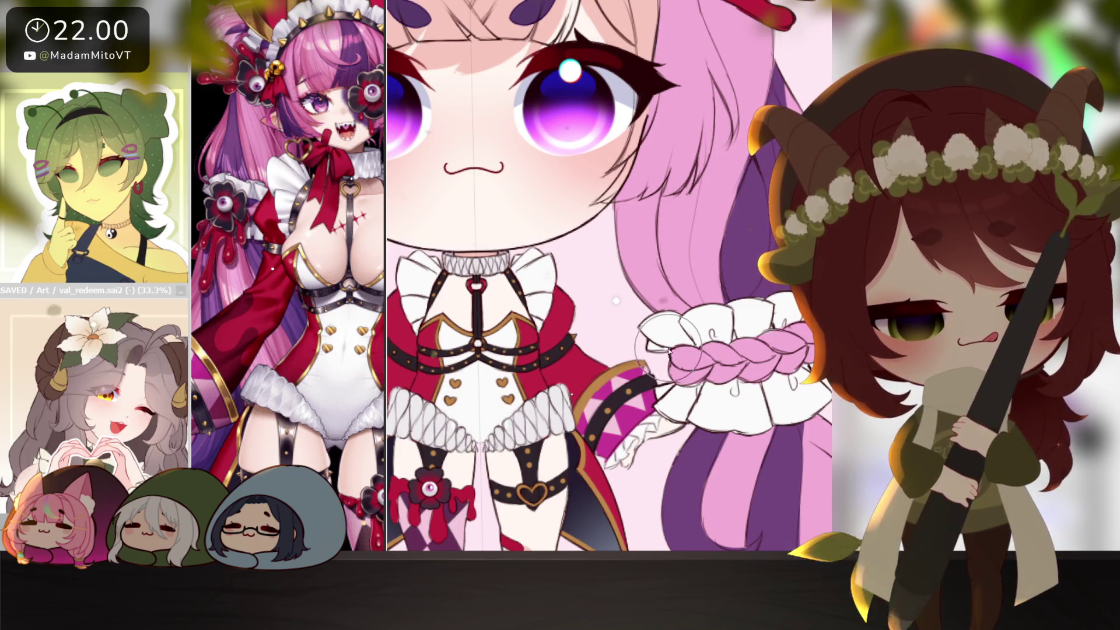
{"action": "key", "text": "End"}
{"action": "key", "text": "End"}
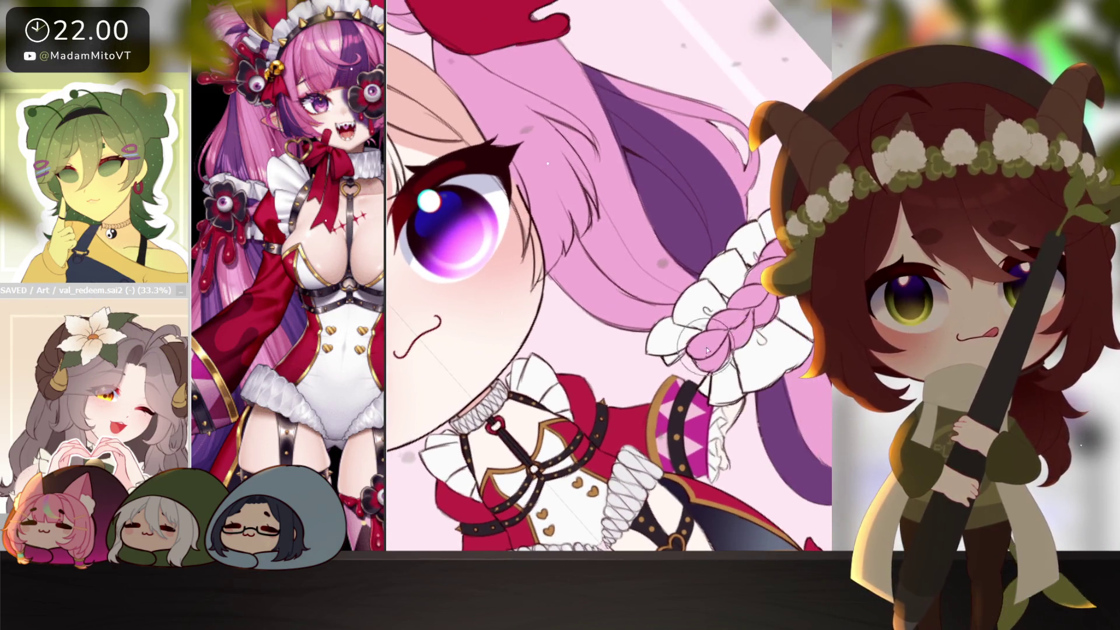
{"action": "mouse_move", "coordinate": [700, 359]}
{"action": "left_mouse_down"}
{"action": "mouse_move", "coordinate": [726, 338]}
{"action": "mouse_move", "coordinate": [724, 322]}
{"action": "mouse_move", "coordinate": [759, 311]}
{"action": "left_mouse_up"}
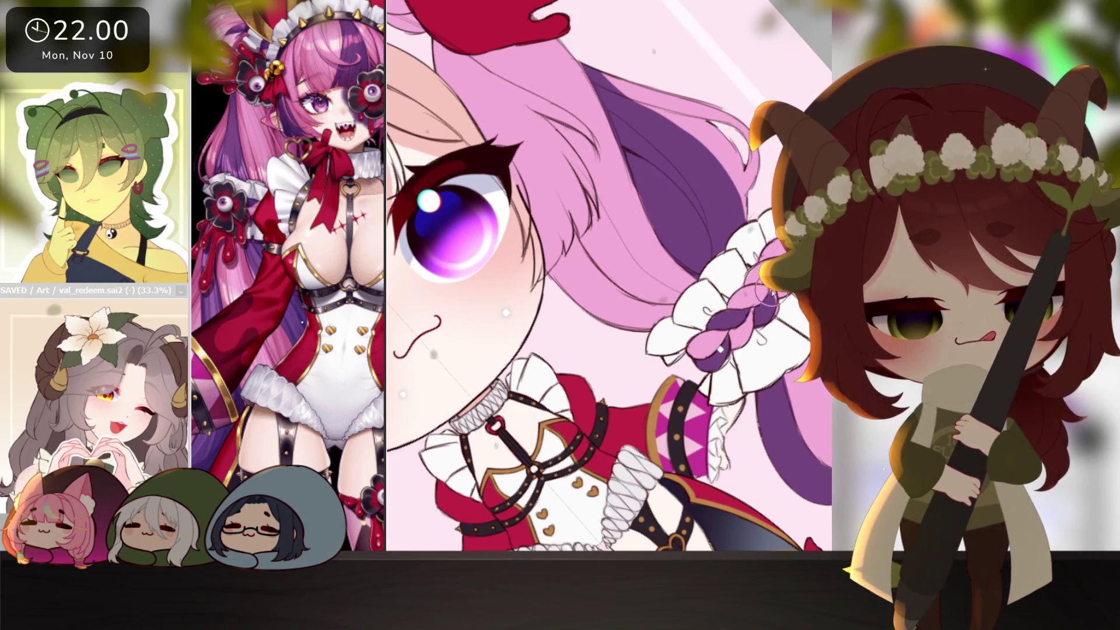
{"action": "left_click_drag", "start_coordinate": [758, 311], "coordinate": [763, 313]}
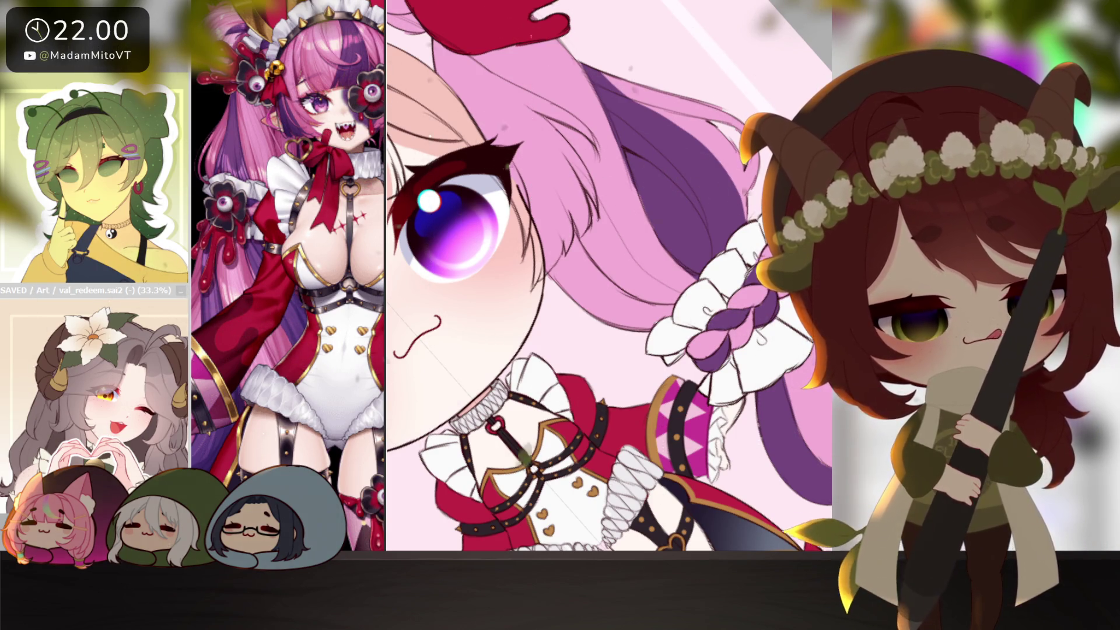
{"action": "scroll", "coordinate": [774, 440], "scroll_direction": "down", "scroll_amount": 5}
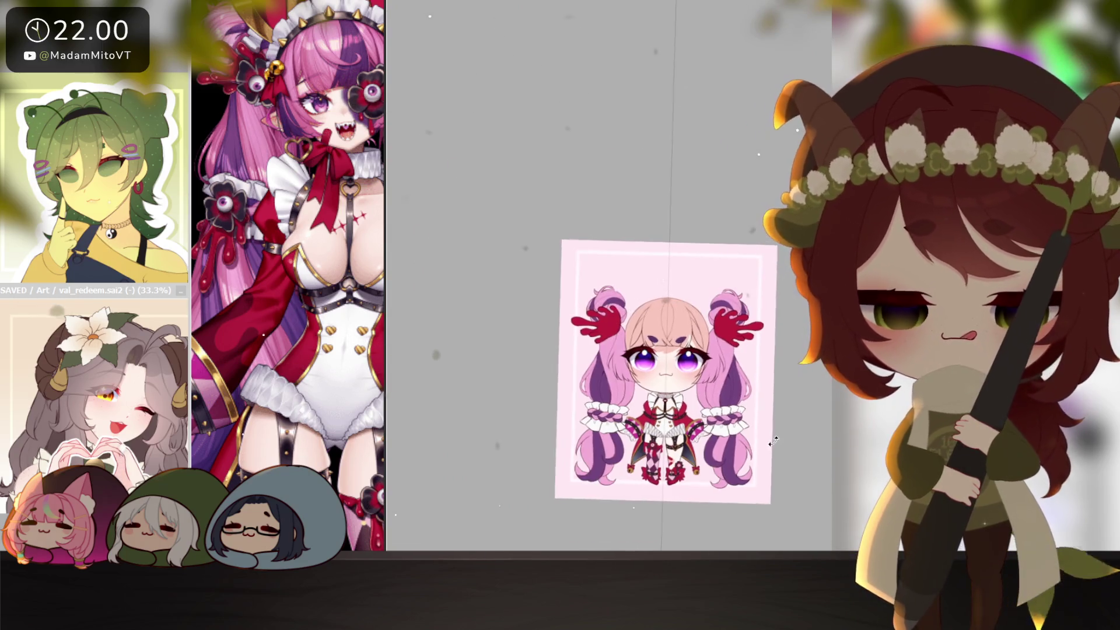
{"action": "scroll", "coordinate": [774, 441], "scroll_direction": "up", "scroll_amount": 2}
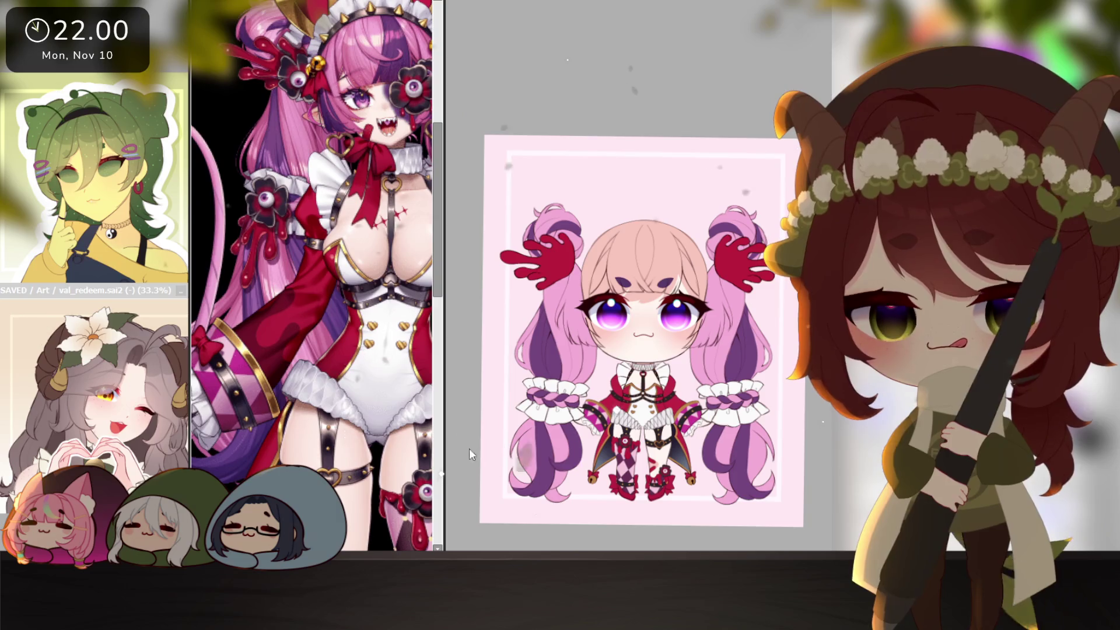
- Move the copied red splat hand down onto the lower left twin tail
{"action": "left_click_drag", "start_coordinate": [535, 248], "coordinate": [545, 415]}
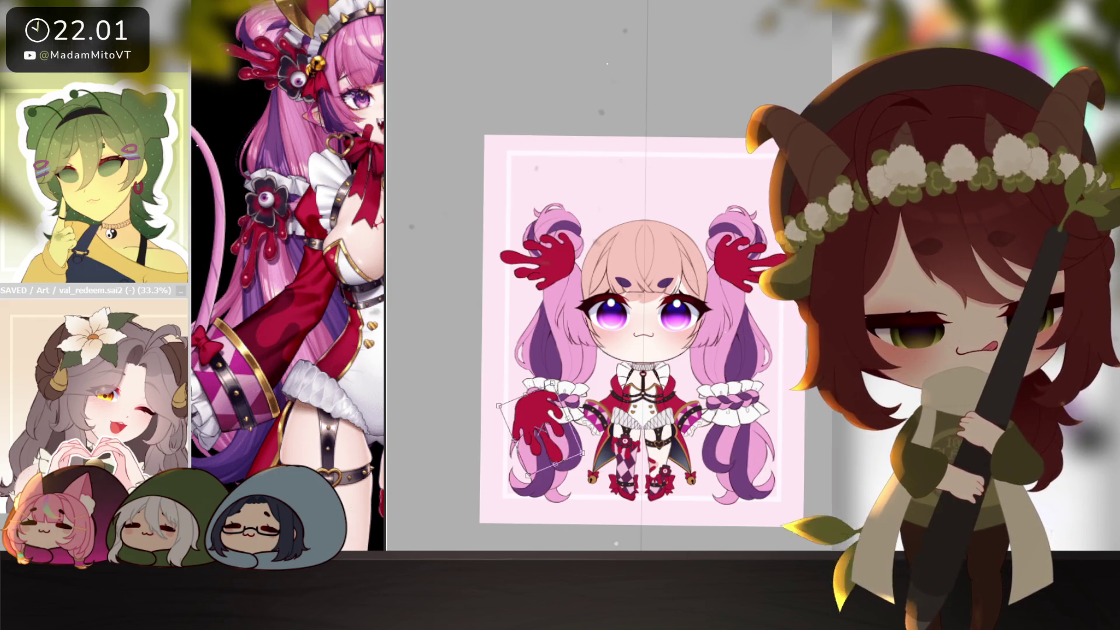
{"action": "scroll", "coordinate": [648, 248], "scroll_direction": "up", "scroll_amount": 1}
{"action": "scroll", "coordinate": [649, 248], "scroll_direction": "up", "scroll_amount": 1}
- Rotate the red hand upright, confirm the transform and clear the selection
{"action": "left_click_drag", "start_coordinate": [629, 421], "coordinate": [576, 358]}
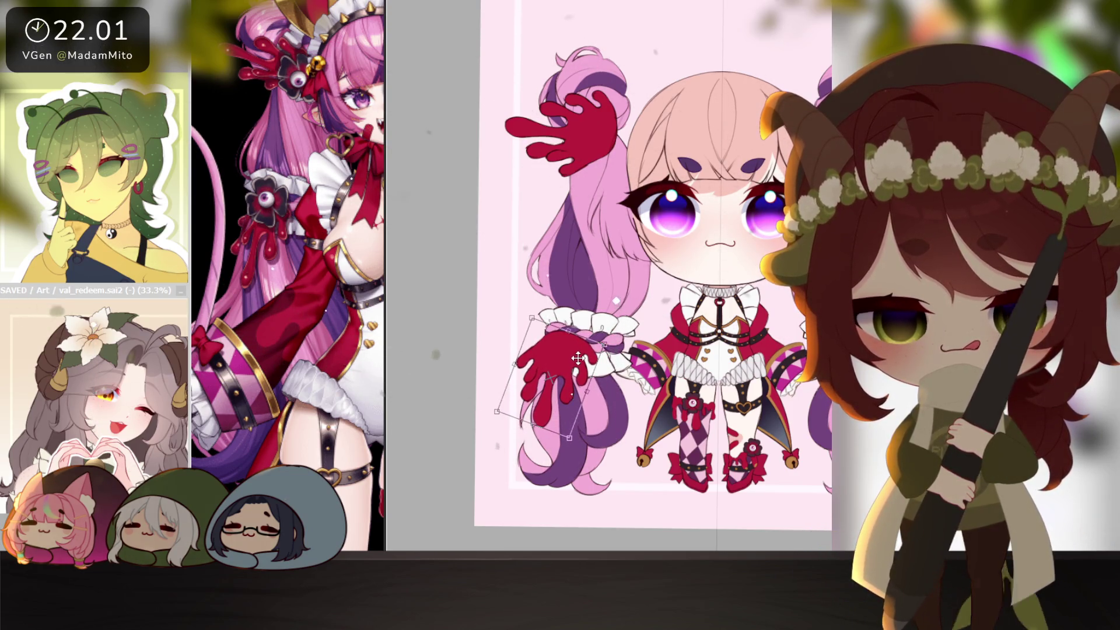
{"action": "key", "text": "Return"}
{"action": "scroll", "coordinate": [669, 453], "scroll_direction": "up", "scroll_amount": 1}
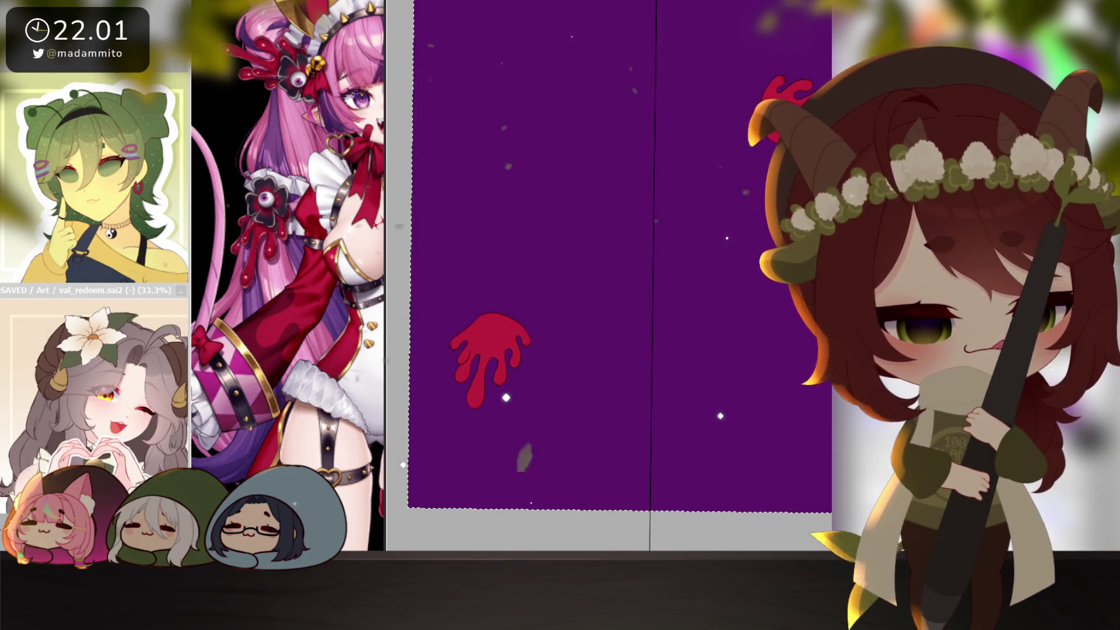
{"action": "key", "text": "ctrl+a"}
{"action": "key", "text": "ctrl+d"}
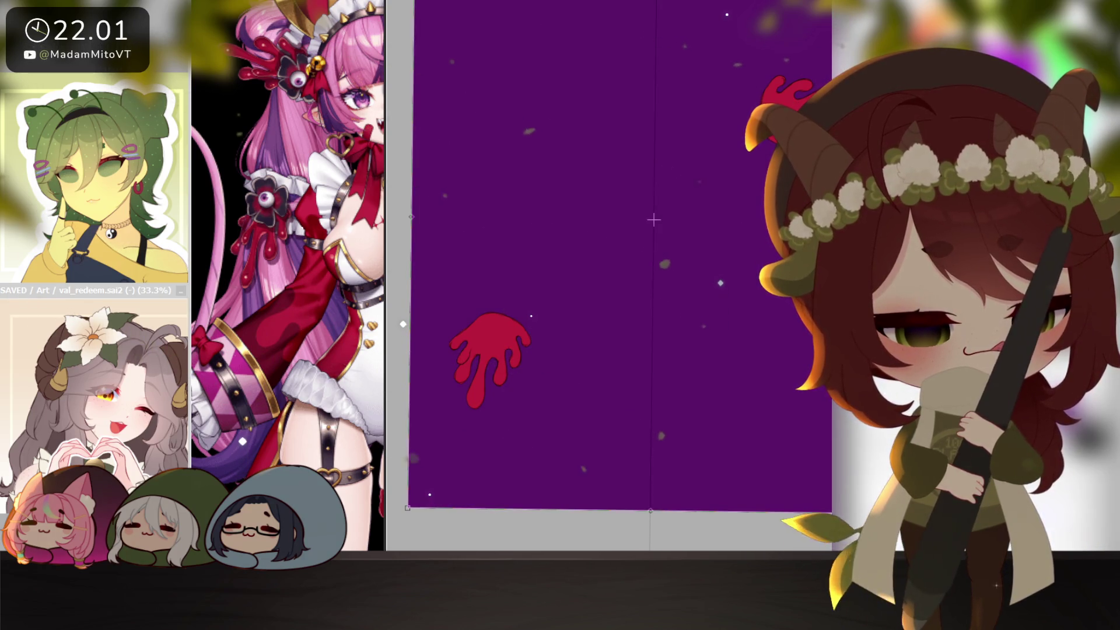
- Shift and tilt the view to check the mirrored hands on both twin tails
{"action": "left_click_drag", "start_coordinate": [721, 487], "coordinate": [679, 474]}
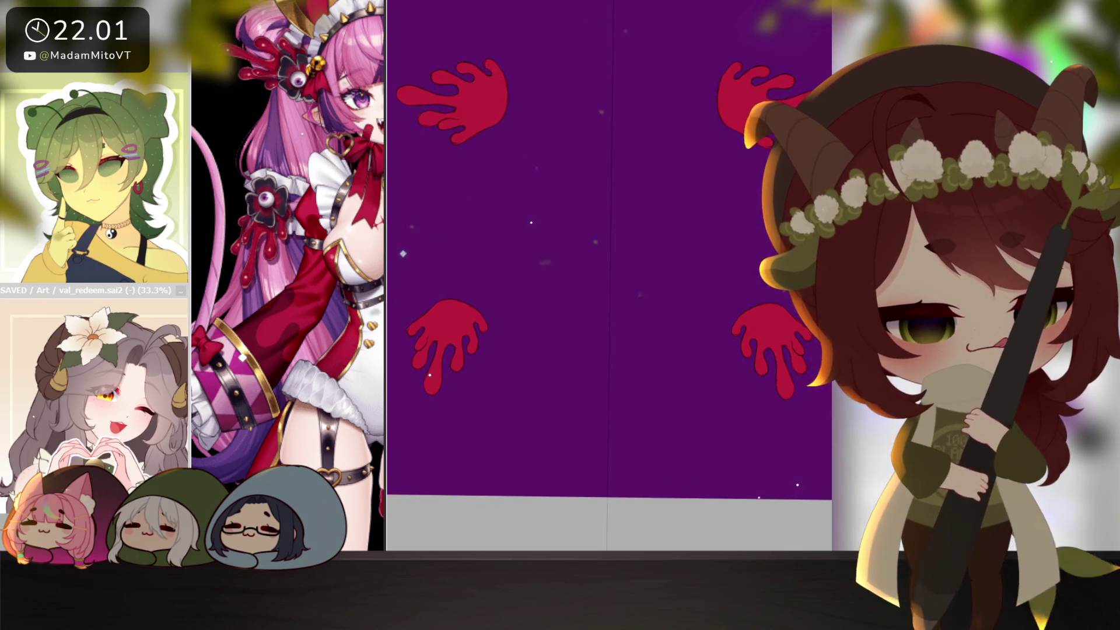
{"action": "scroll", "coordinate": [661, 298], "scroll_direction": "down", "scroll_amount": 2}
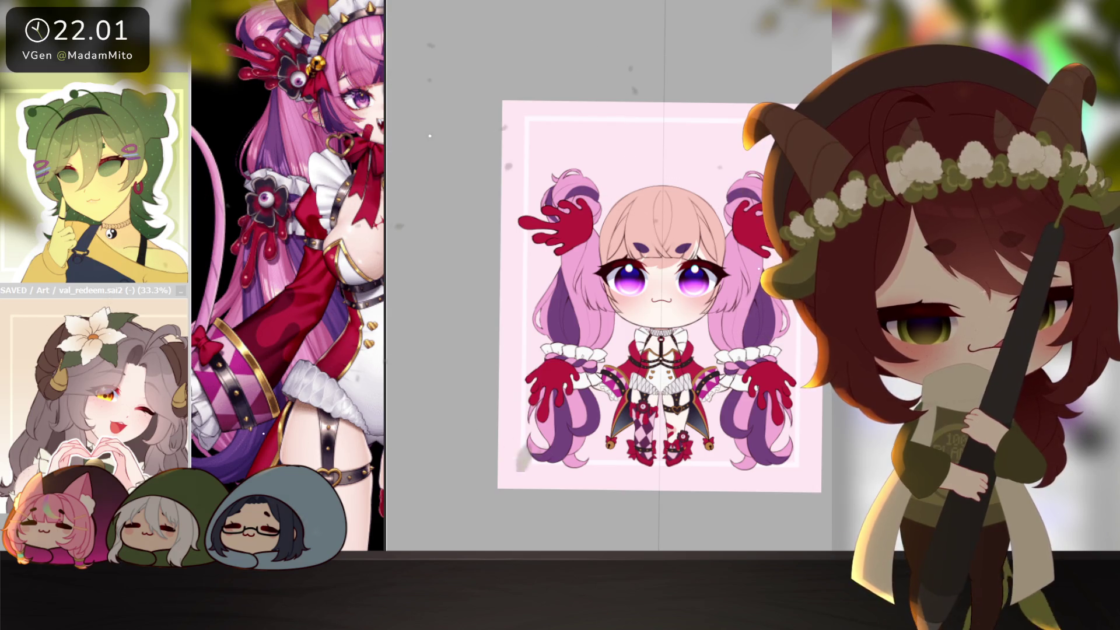
{"action": "key", "text": "Delete"}
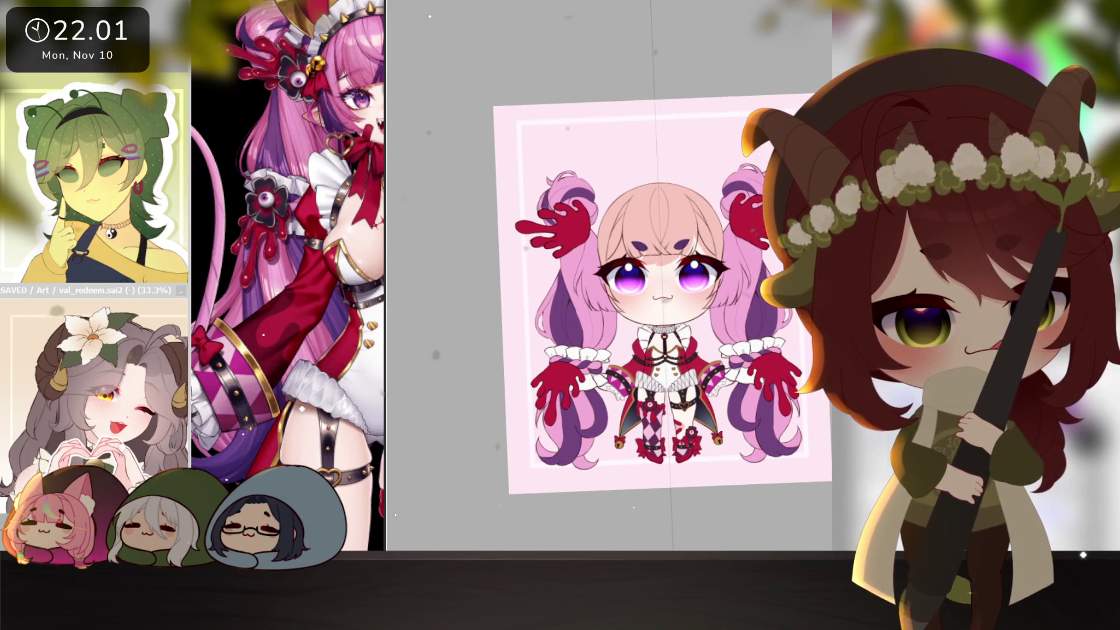
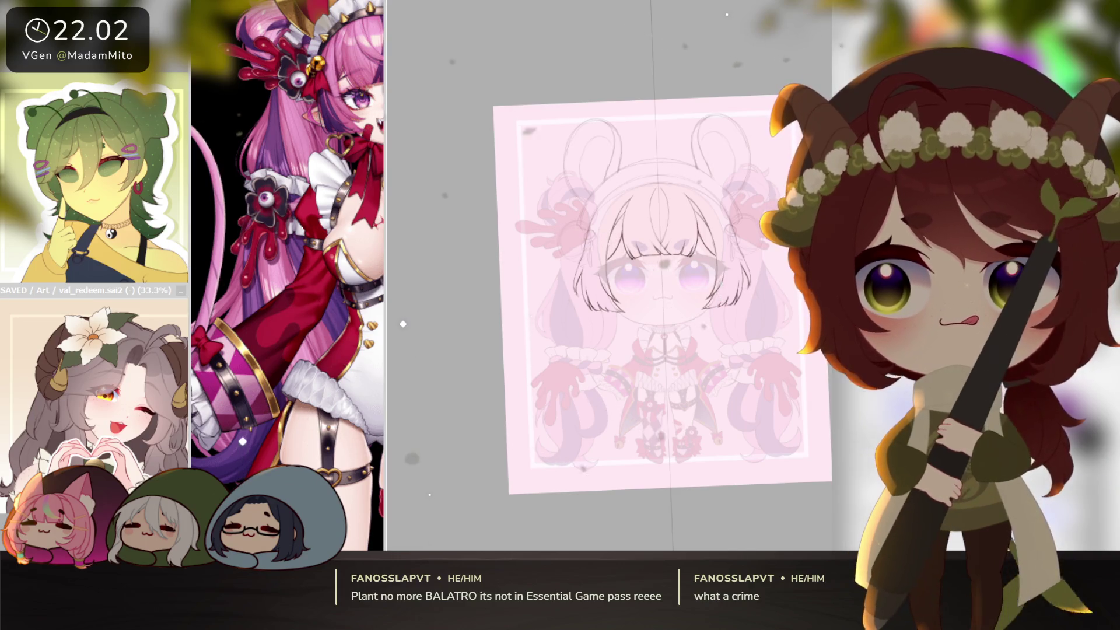
- Enlarge the reference picture and rotate the canvas to sketch the frilled headband above the bangs
{"action": "left_click", "coordinate": [302, 148]}
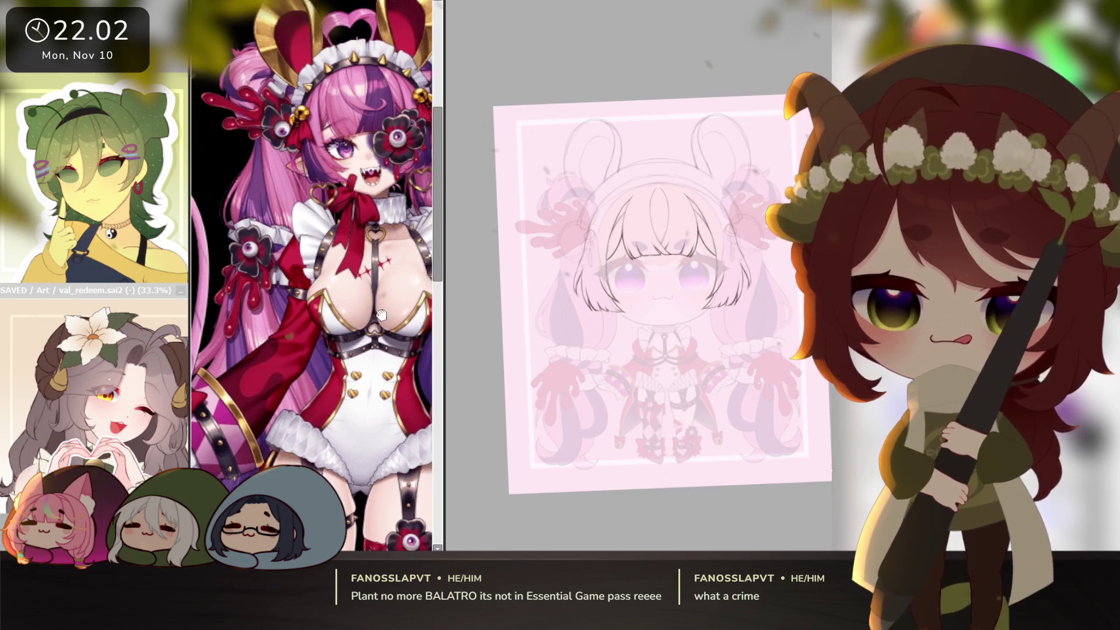
{"action": "scroll", "coordinate": [412, 360], "scroll_direction": "up", "scroll_amount": 5}
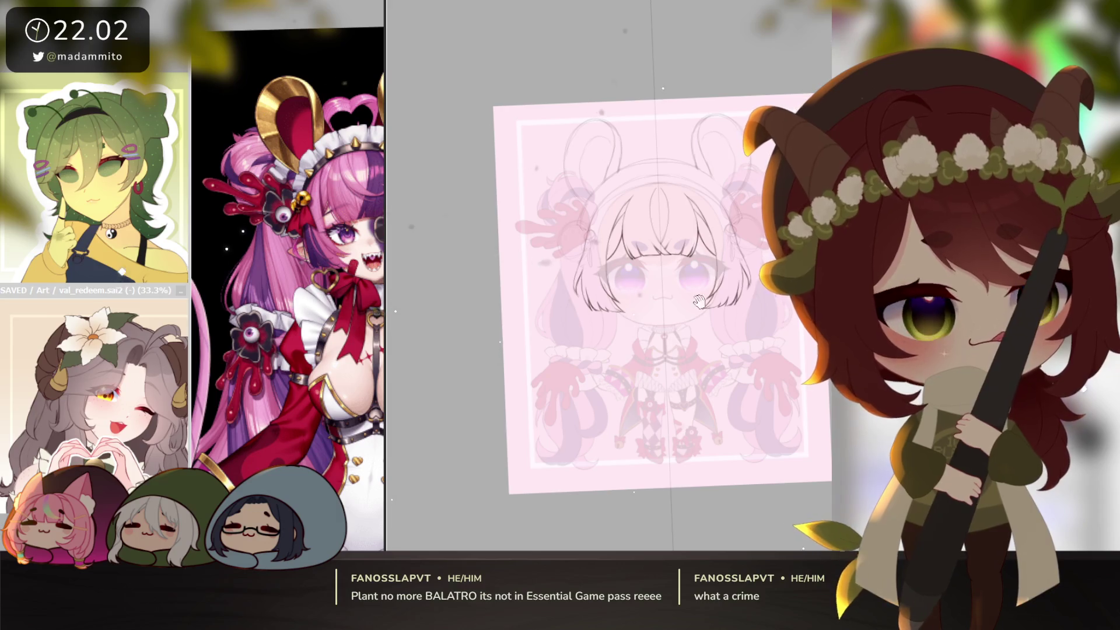
{"action": "scroll", "coordinate": [698, 301], "scroll_direction": "up", "scroll_amount": 2}
{"action": "scroll", "coordinate": [693, 342], "scroll_direction": "up", "scroll_amount": 2}
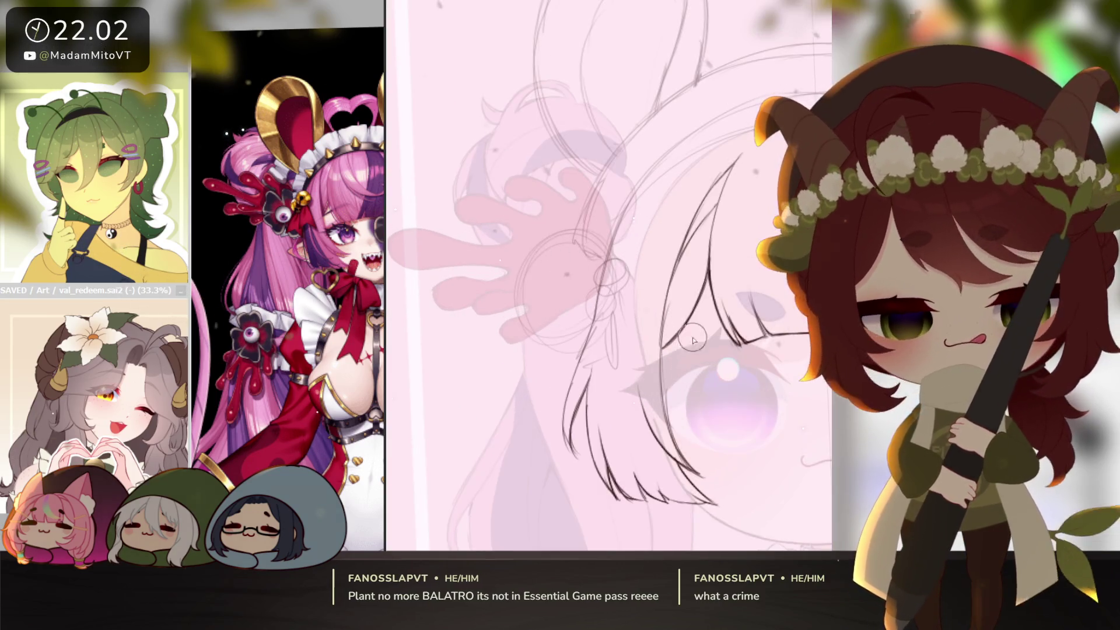
{"action": "scroll", "coordinate": [604, 311], "scroll_direction": "up", "scroll_amount": 2}
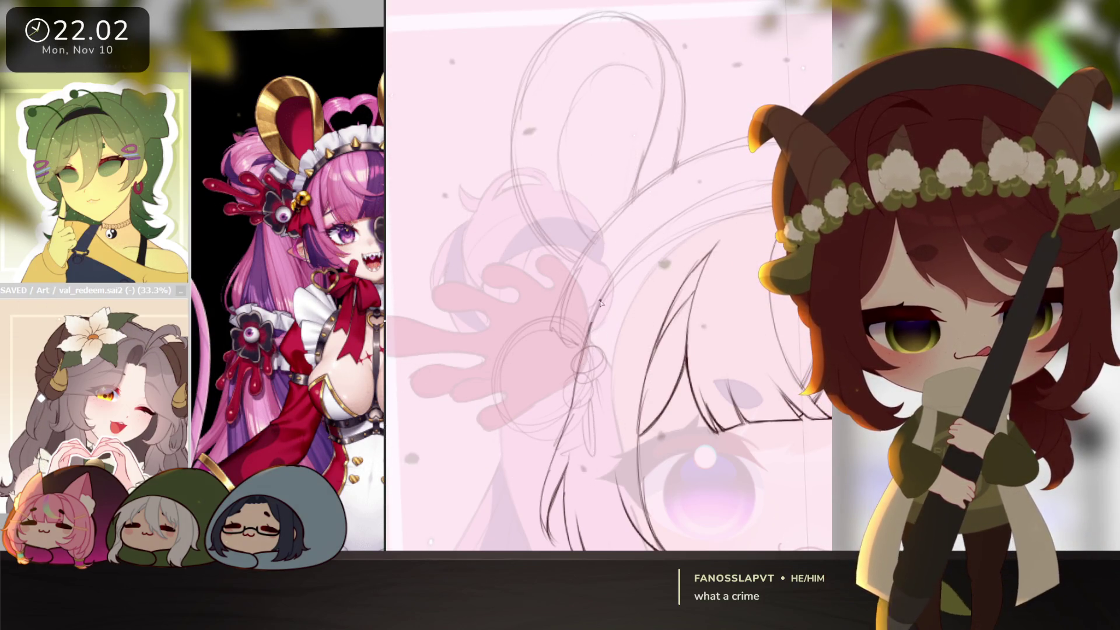
{"action": "scroll", "coordinate": [568, 323], "scroll_direction": "down", "scroll_amount": 1}
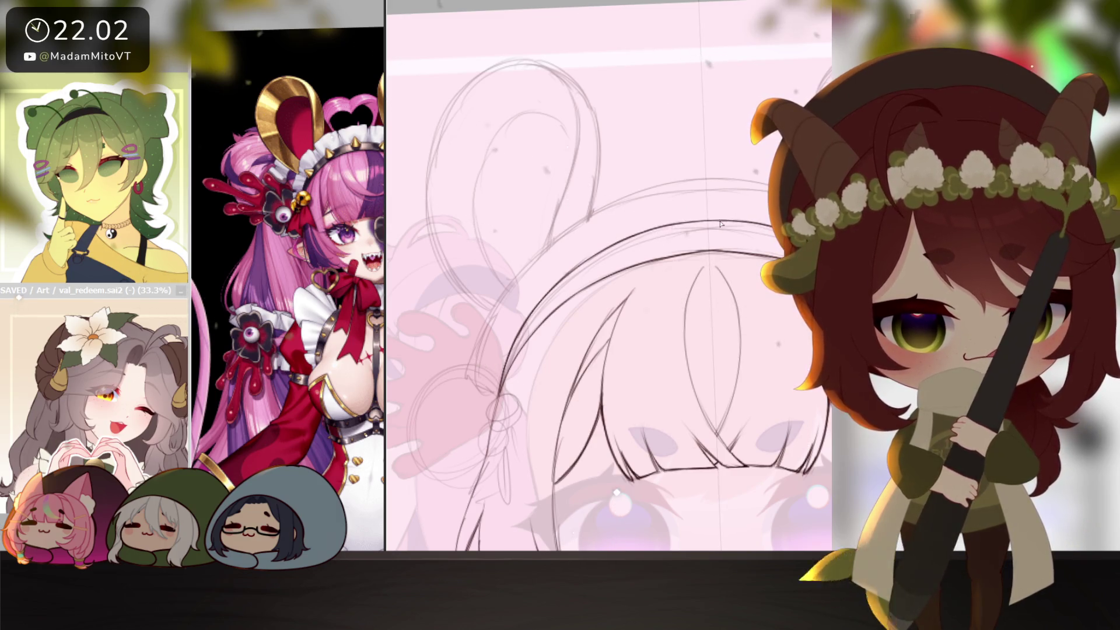
{"action": "left_click_drag", "start_coordinate": [533, 427], "coordinate": [563, 415]}
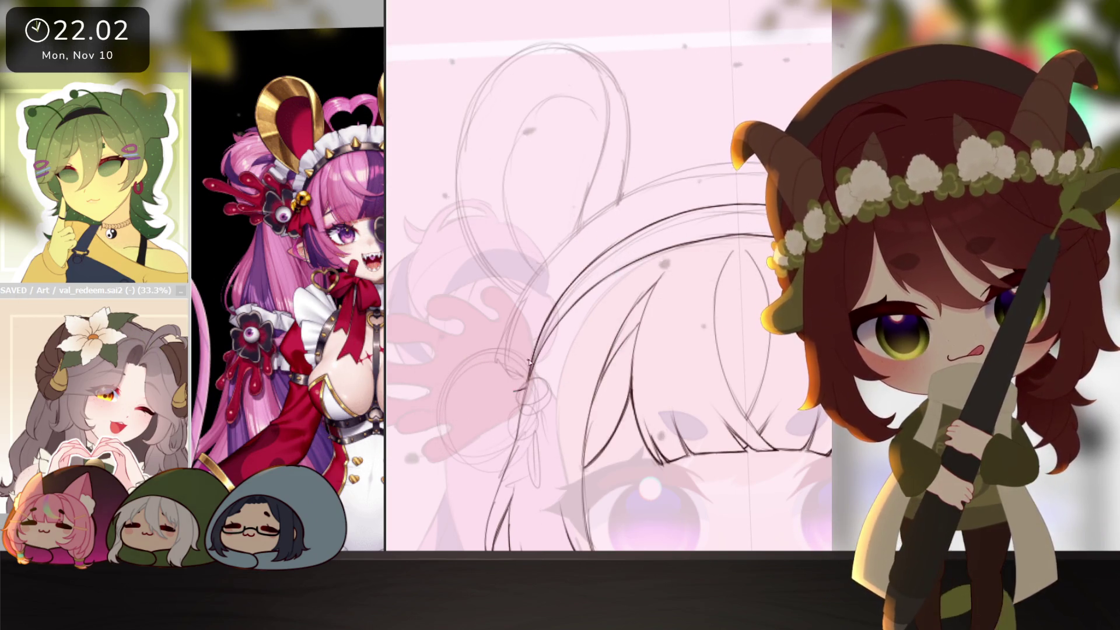
{"action": "scroll", "coordinate": [310, 373], "scroll_direction": "up", "scroll_amount": 2}
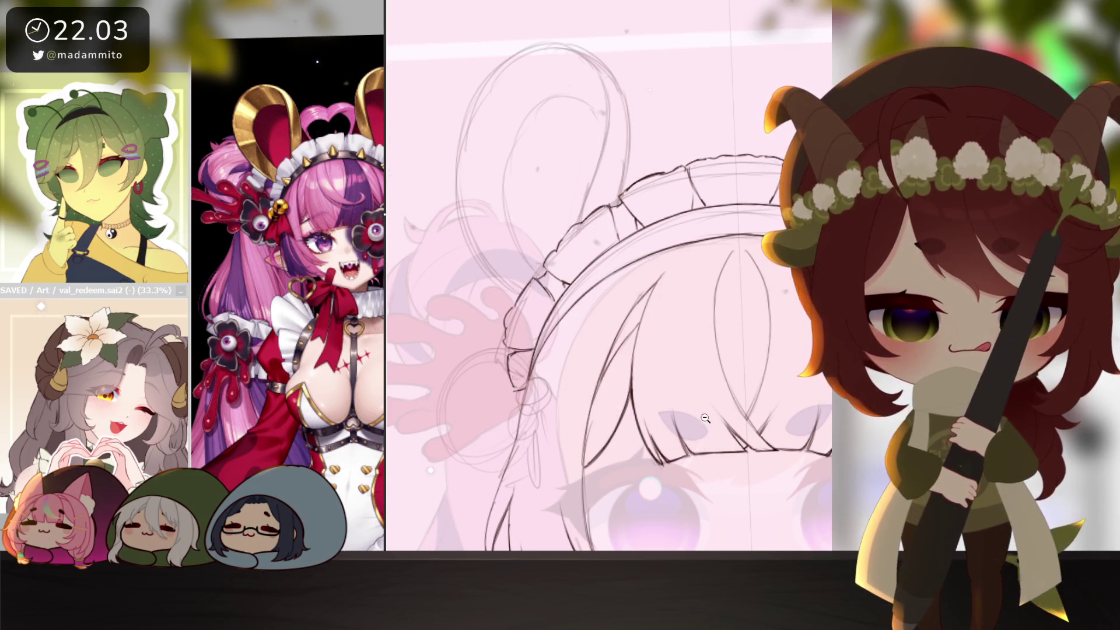
{"action": "scroll", "coordinate": [511, 368], "scroll_direction": "down", "scroll_amount": 2}
{"action": "scroll", "coordinate": [612, 213], "scroll_direction": "up", "scroll_amount": 2}
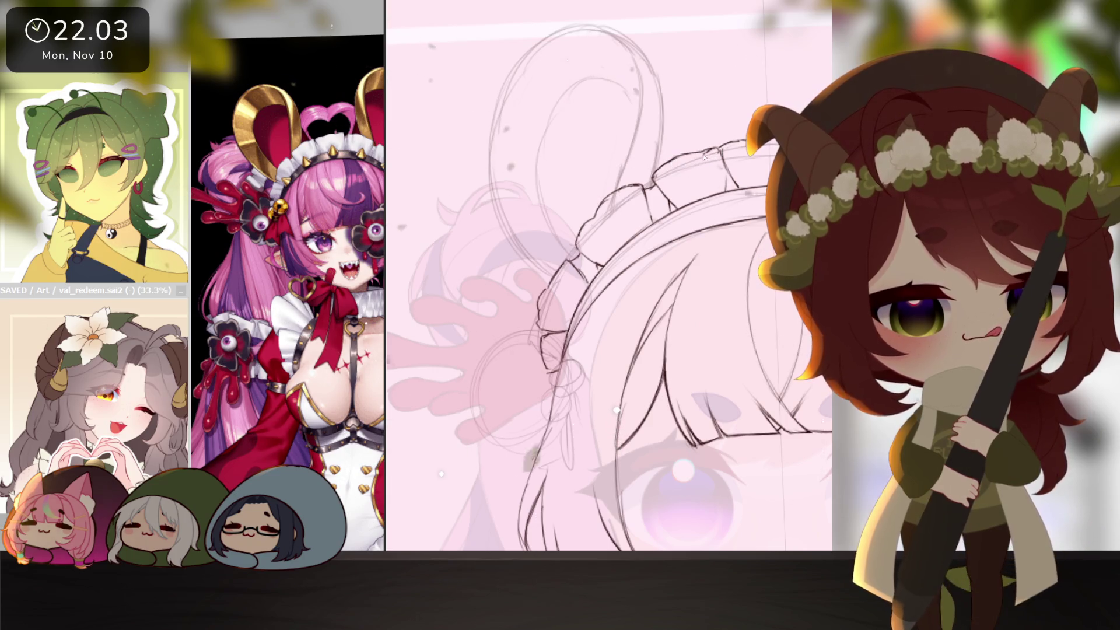
{"action": "scroll", "coordinate": [692, 173], "scroll_direction": "down", "scroll_amount": 3}
{"action": "mouse_move", "coordinate": [691, 174]}
{"action": "left_mouse_down"}
{"action": "mouse_move", "coordinate": [727, 161]}
{"action": "mouse_move", "coordinate": [762, 425]}
{"action": "left_mouse_up"}
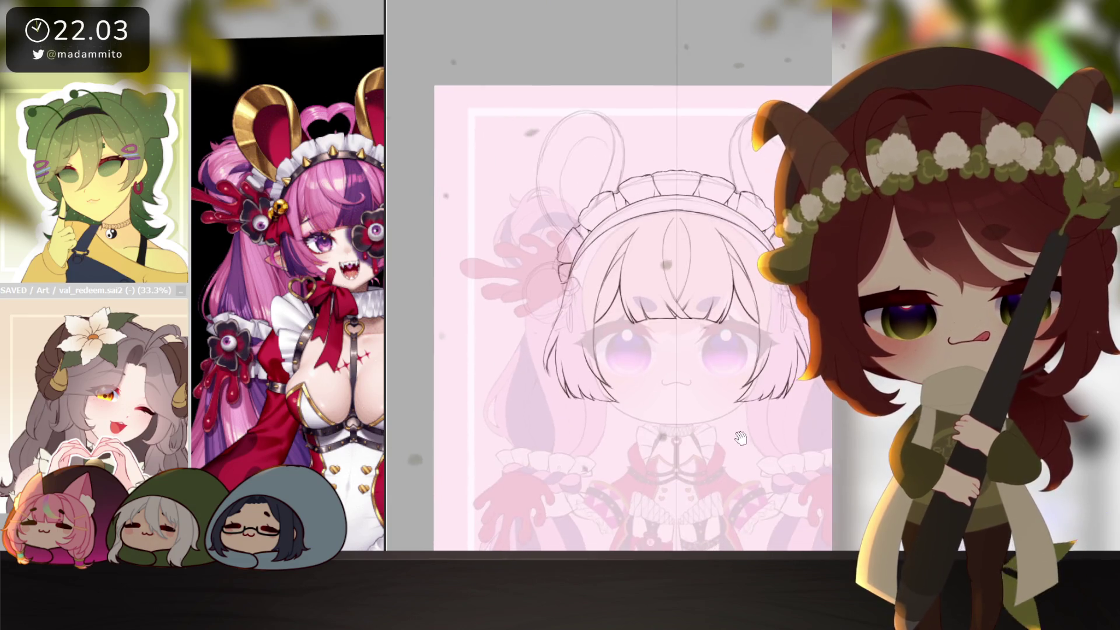
{"action": "scroll", "coordinate": [709, 444], "scroll_direction": "up", "scroll_amount": 2}
- Turn the face upright, then undo a stray vertical line and the two side spike sketches
{"action": "key", "text": "ctrl"}
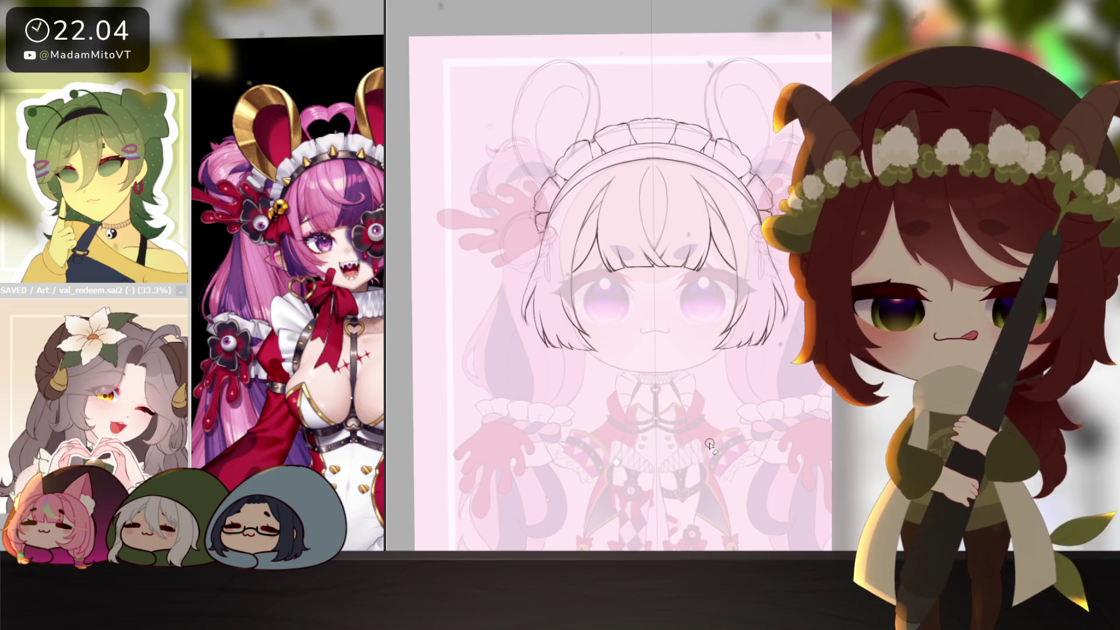
{"action": "scroll", "coordinate": [668, 180], "scroll_direction": "up", "scroll_amount": 2}
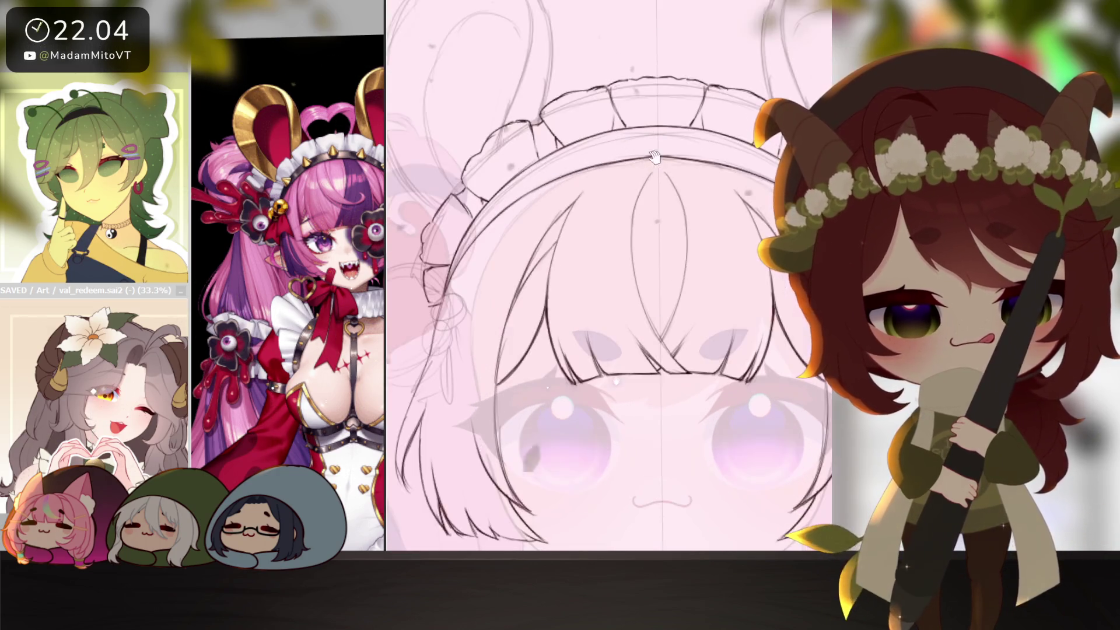
{"action": "scroll", "coordinate": [667, 180], "scroll_direction": "up", "scroll_amount": 1}
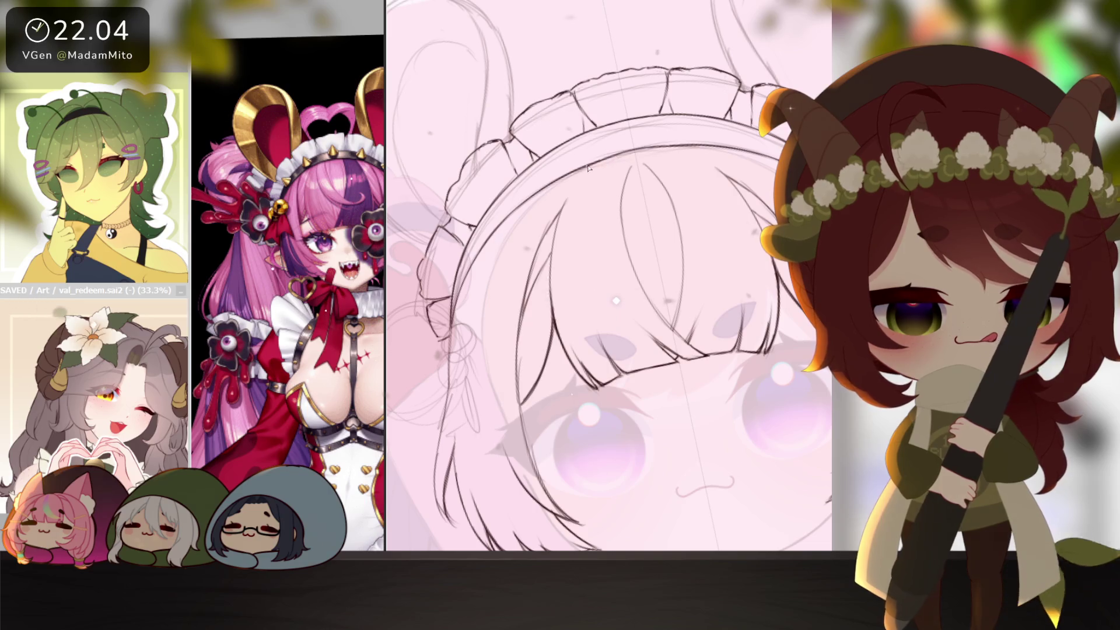
{"action": "left_click_drag", "start_coordinate": [770, 155], "coordinate": [666, 473]}
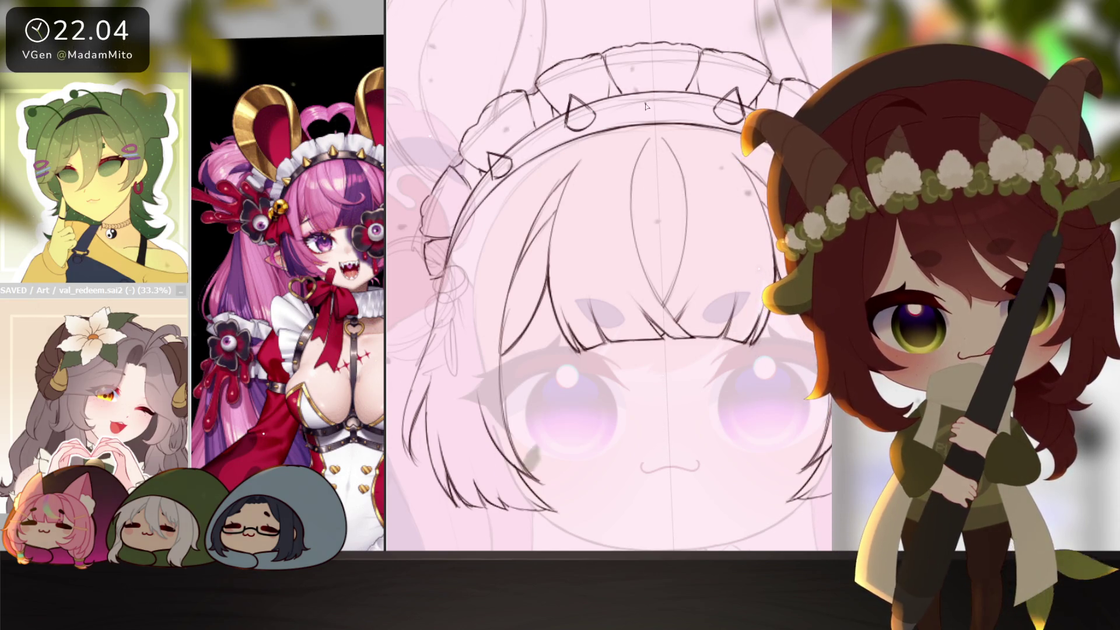
{"action": "mouse_move", "coordinate": [673, 542]}
{"action": "left_mouse_down"}
{"action": "mouse_move", "coordinate": [662, 97]}
{"action": "mouse_move", "coordinate": [666, 105]}
{"action": "left_mouse_up"}
{"action": "key", "text": "ctrl+z"}
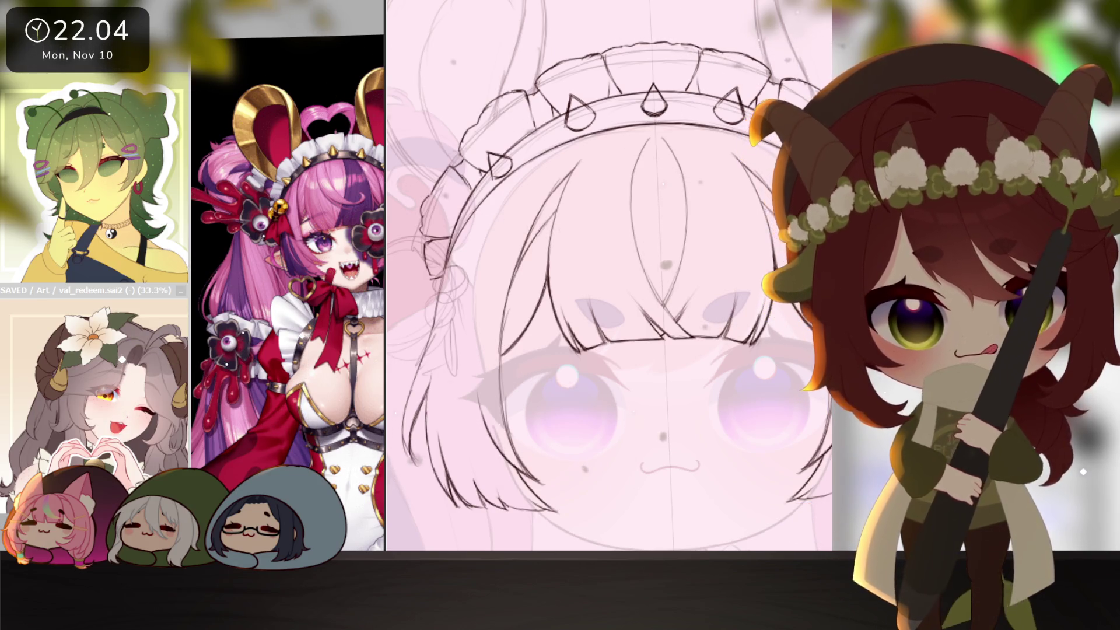
{"action": "key", "text": "ctrl+z"}
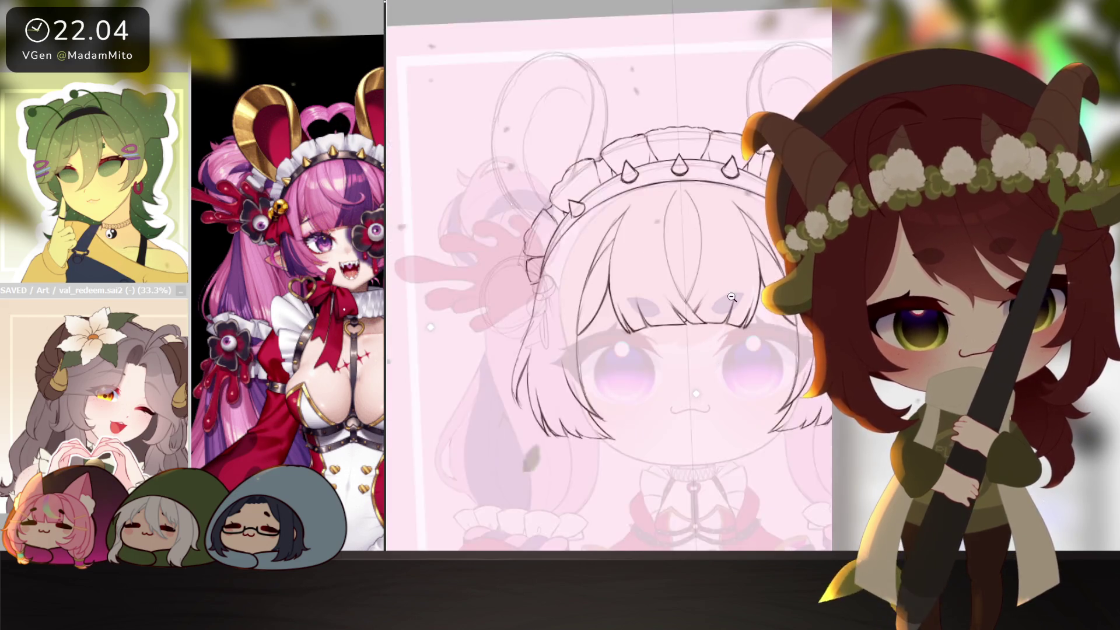
{"action": "scroll", "coordinate": [669, 121], "scroll_direction": "down", "scroll_amount": 3}
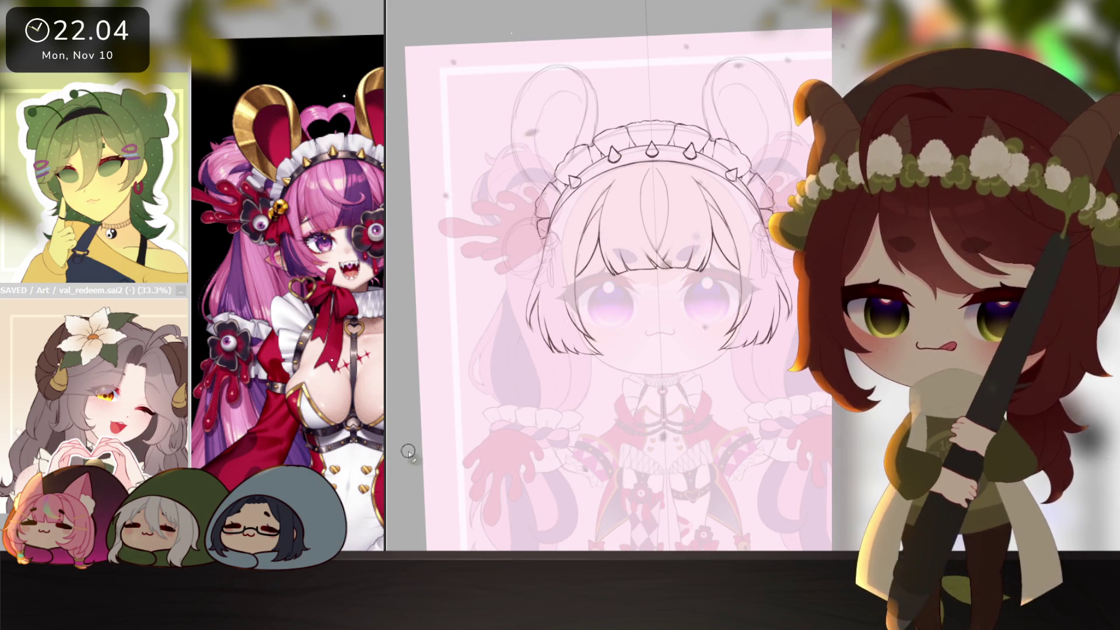
- Fit the full reference in view, bring the canvas forward and magic-wand select around the hair
{"action": "left_click_drag", "start_coordinate": [385, 450], "coordinate": [438, 455]}
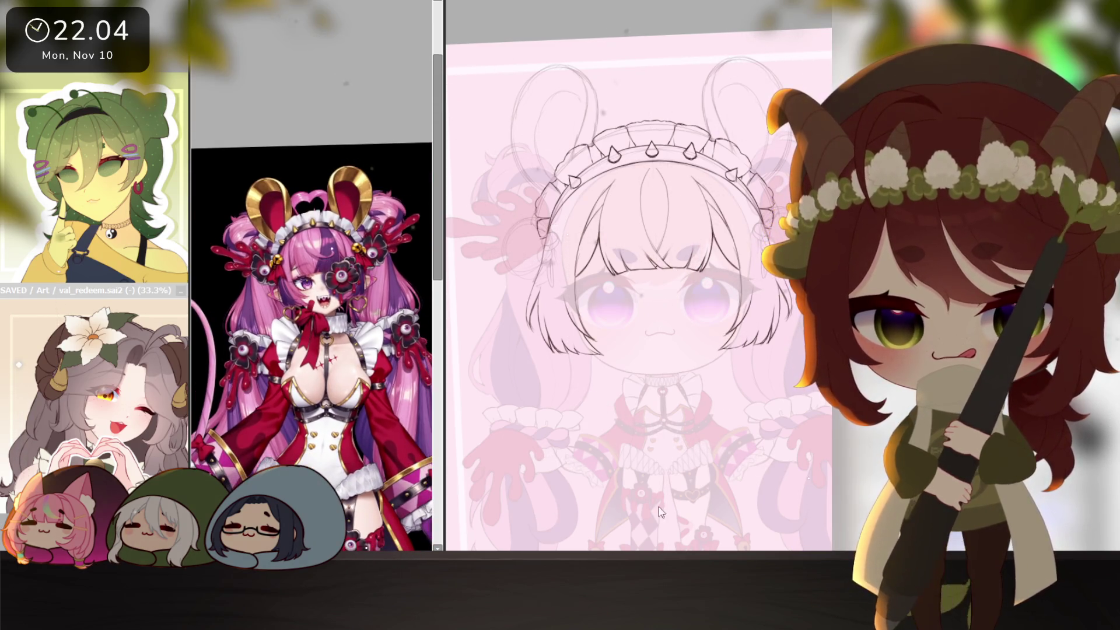
{"action": "left_click", "coordinate": [782, 467]}
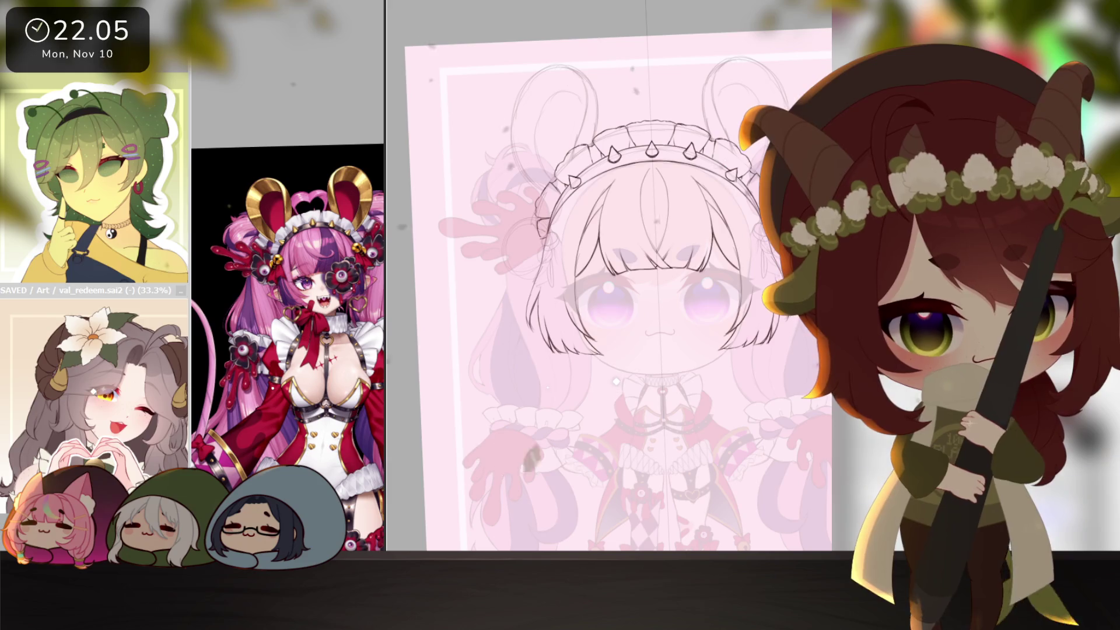
{"action": "left_click", "coordinate": [764, 161]}
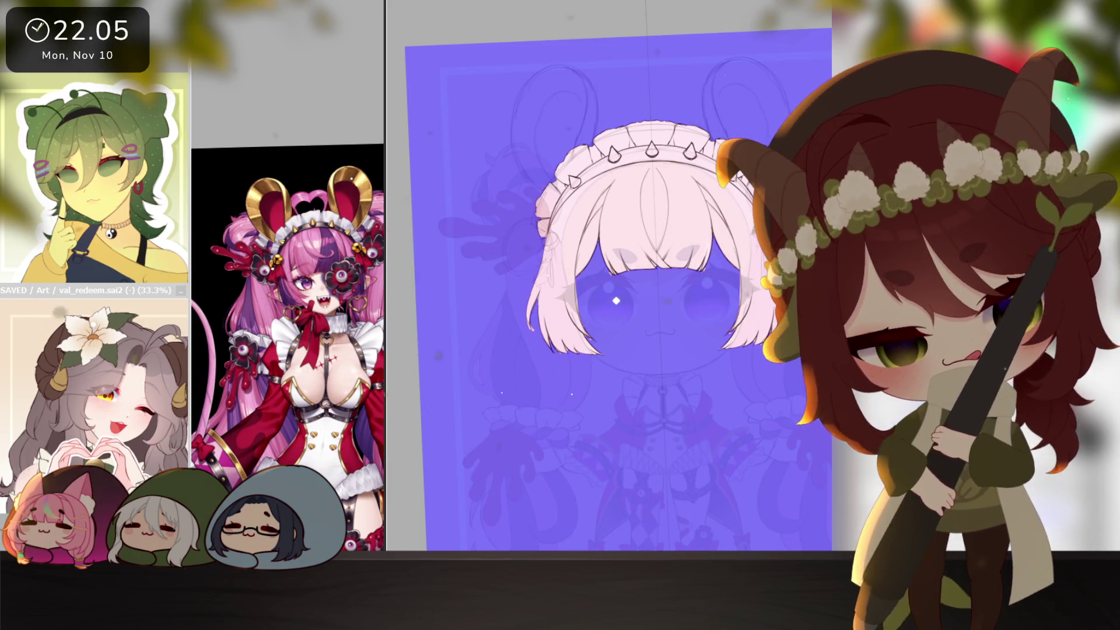
- Invert the selection onto the hair with Ctrl+I for the flat pink fill
{"action": "key", "text": "ctrl+i"}
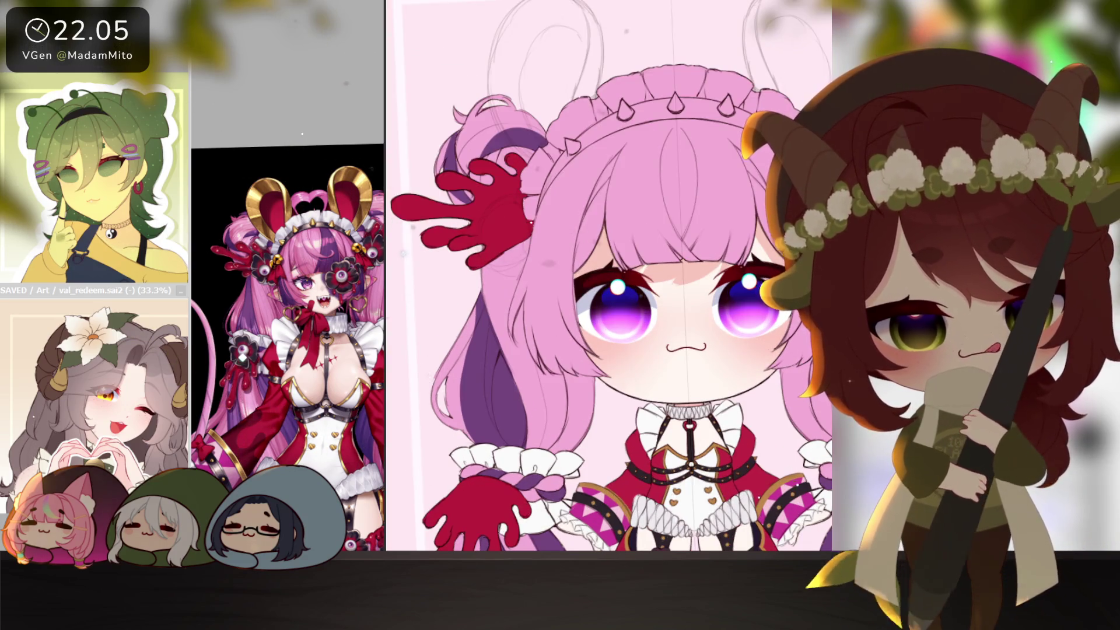
{"action": "scroll", "coordinate": [615, 423], "scroll_direction": "up", "scroll_amount": 1}
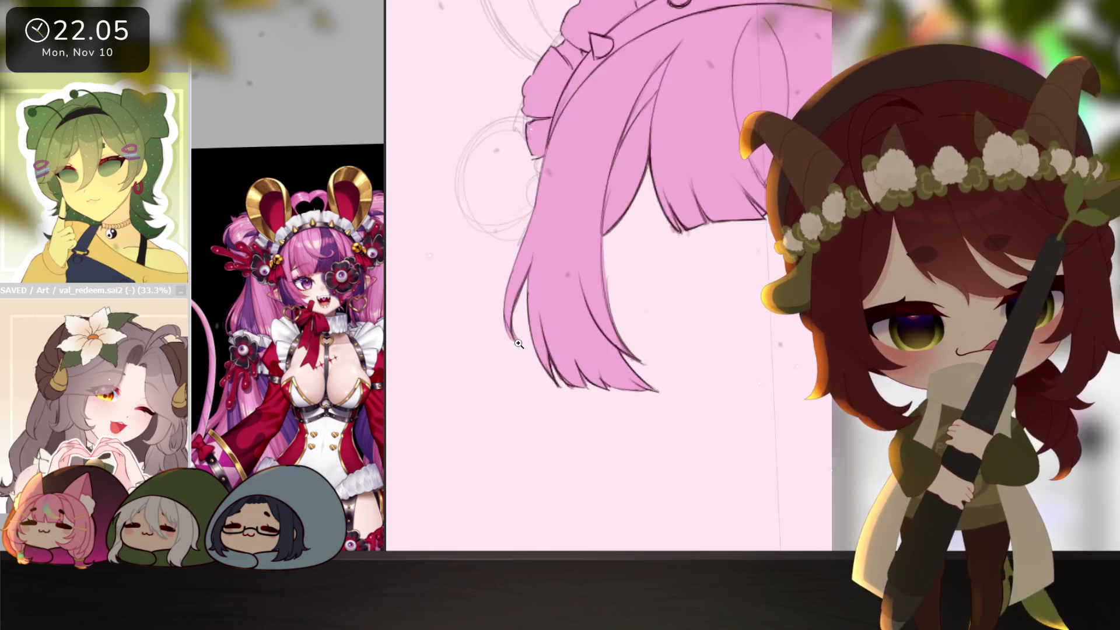
{"action": "scroll", "coordinate": [615, 424], "scroll_direction": "up", "scroll_amount": 1}
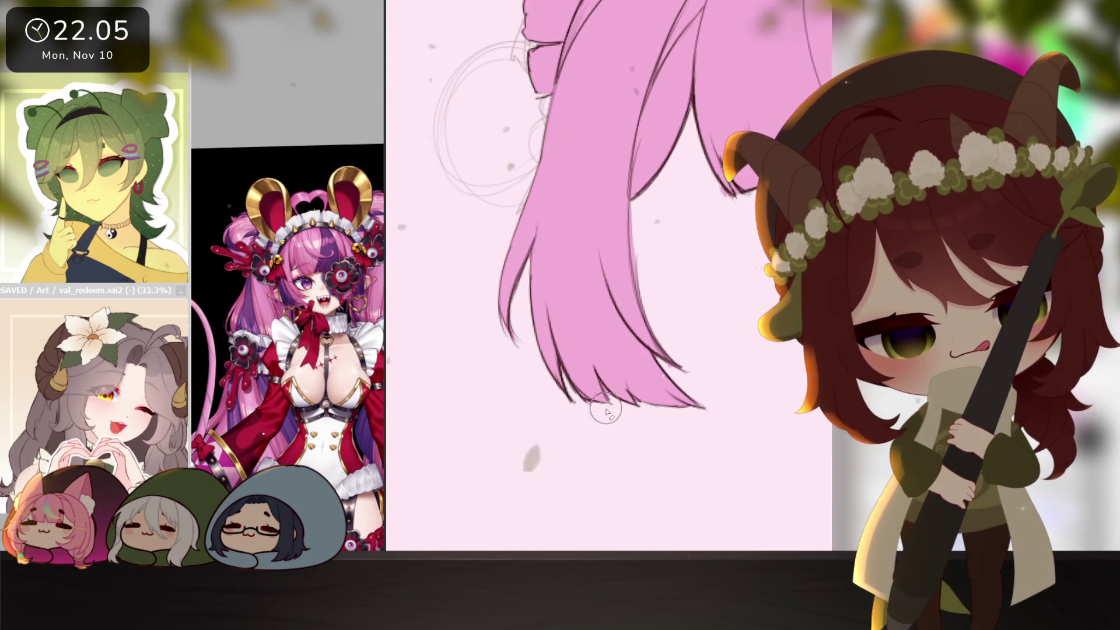
{"action": "scroll", "coordinate": [639, 441], "scroll_direction": "up", "scroll_amount": 1}
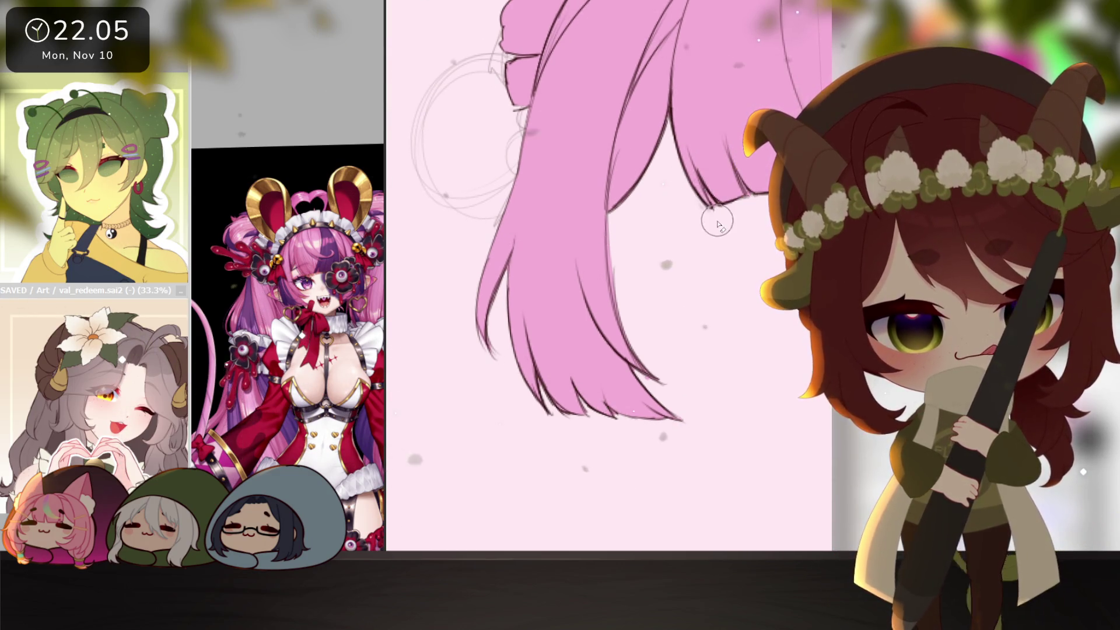
{"action": "left_click_drag", "start_coordinate": [763, 288], "coordinate": [669, 402]}
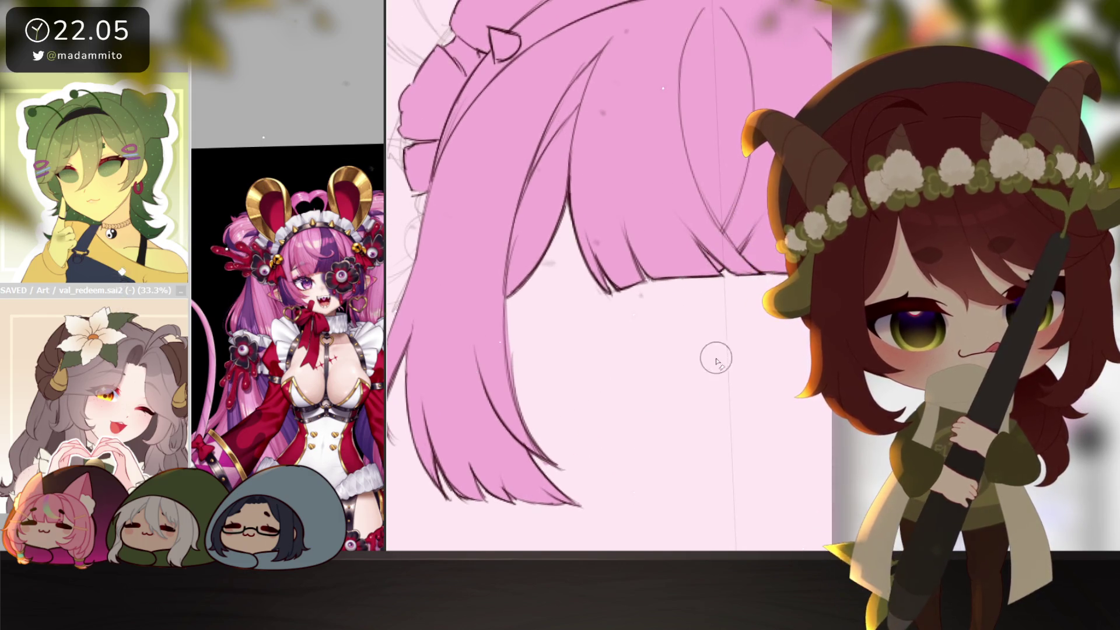
{"action": "scroll", "coordinate": [670, 402], "scroll_direction": "down", "scroll_amount": 2}
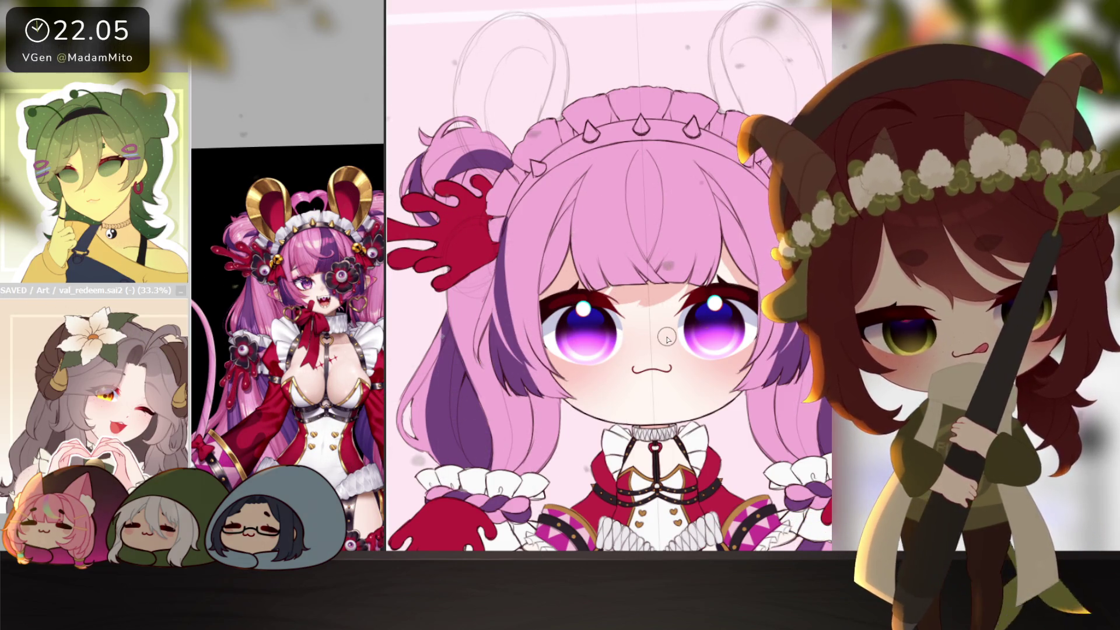
- Flip the canvas upside down and paint widening purple shading strokes through the pink bangs
{"action": "left_click_drag", "start_coordinate": [655, 341], "coordinate": [633, 341]}
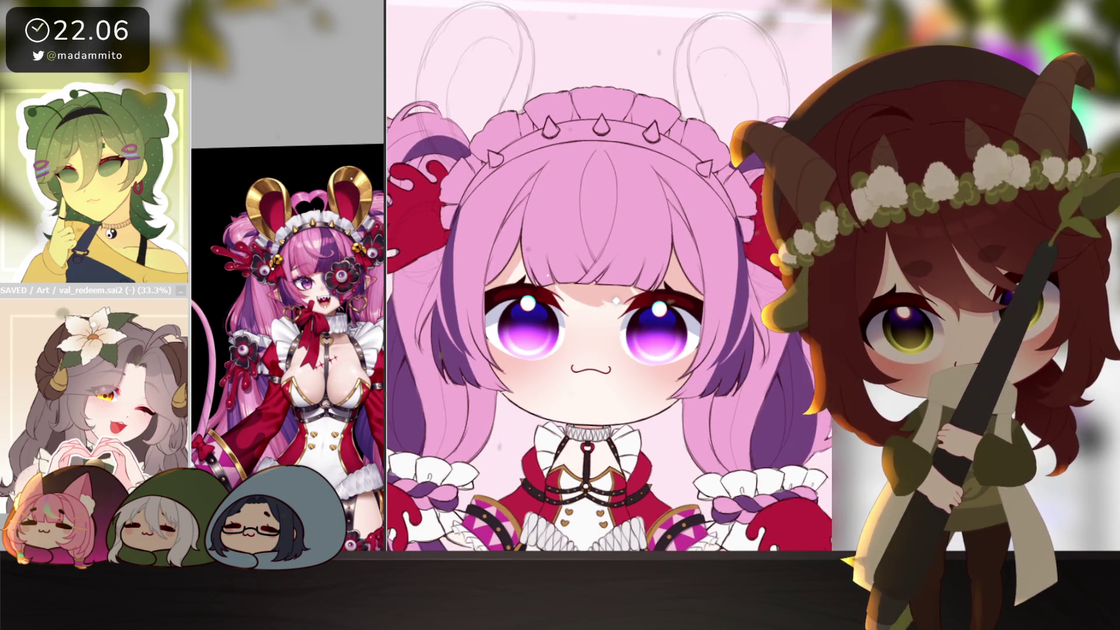
{"action": "left_click_drag", "start_coordinate": [651, 275], "coordinate": [622, 275]}
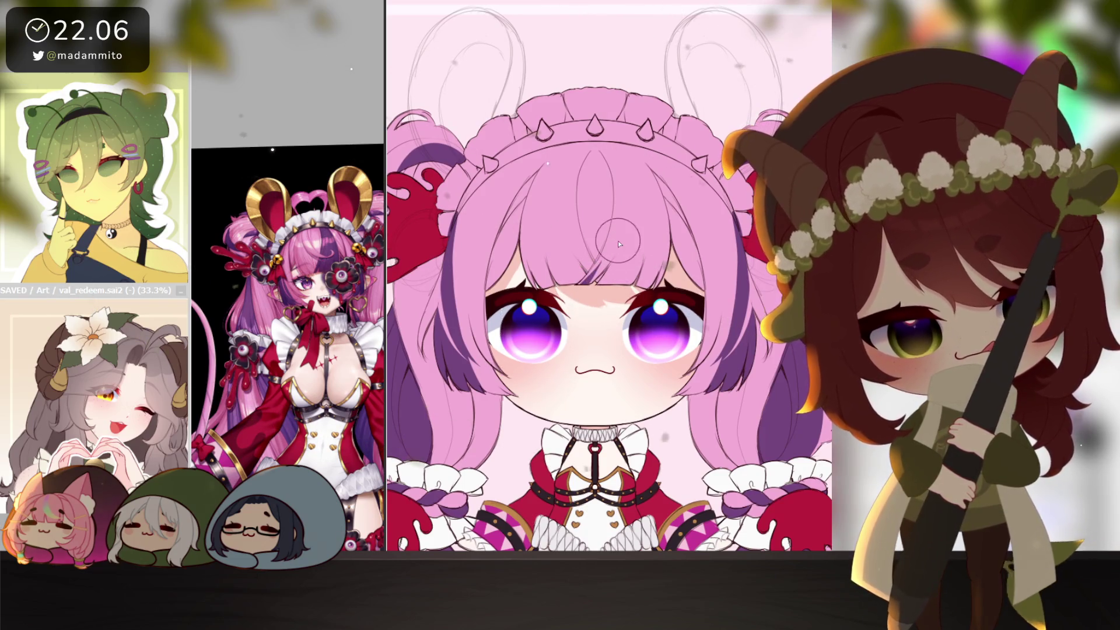
{"action": "scroll", "coordinate": [552, 392], "scroll_direction": "up", "scroll_amount": 1}
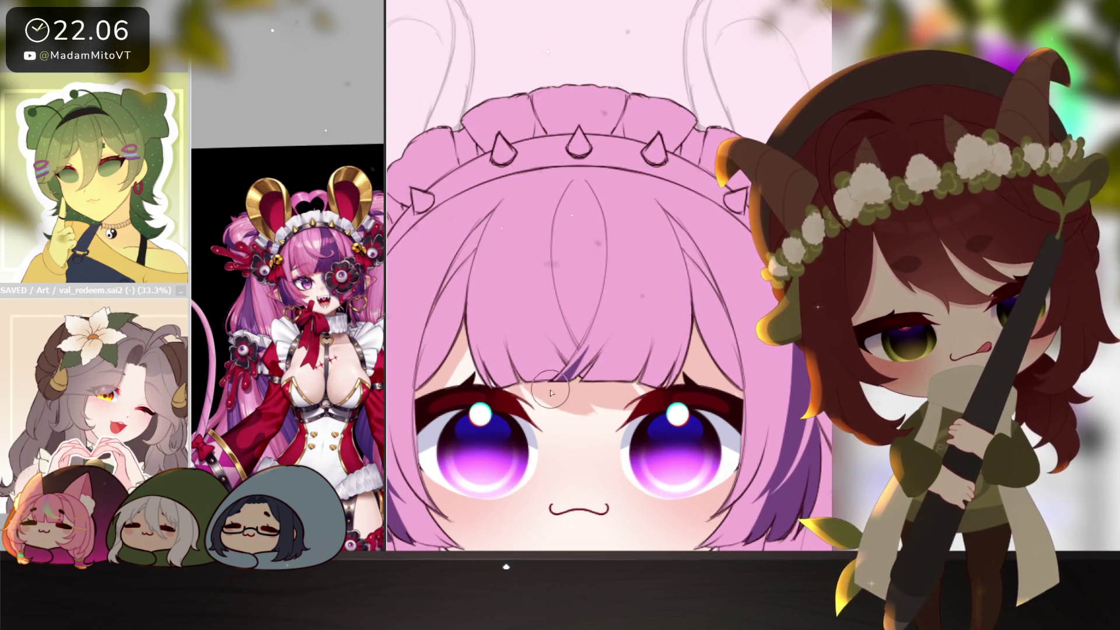
{"action": "left_click_drag", "start_coordinate": [652, 479], "coordinate": [609, 289]}
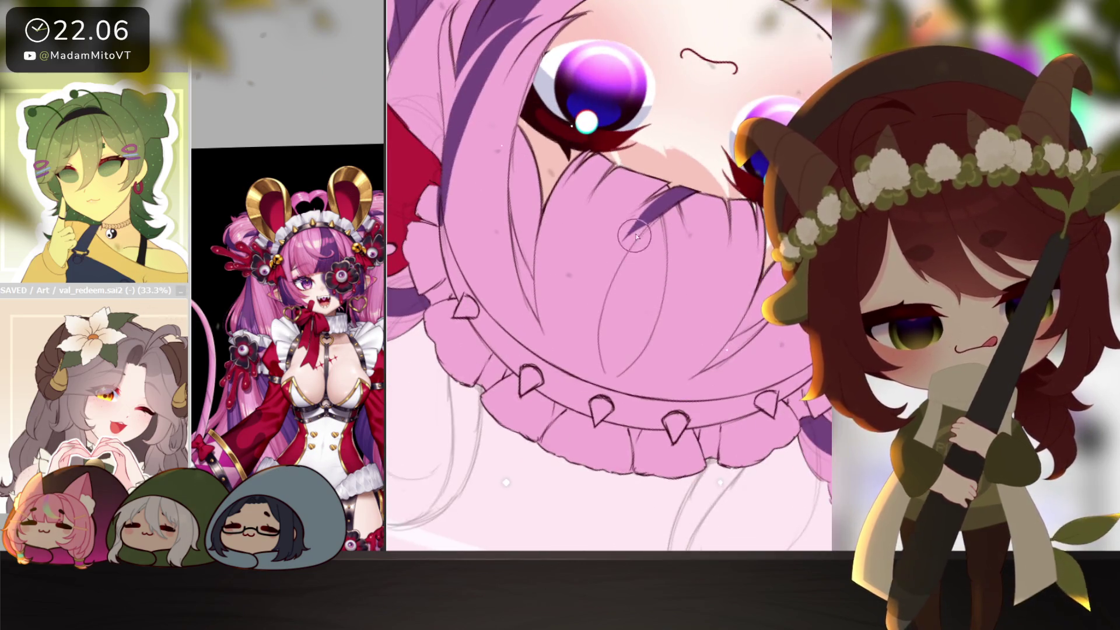
{"action": "mouse_move", "coordinate": [679, 194]}
{"action": "left_mouse_down"}
{"action": "mouse_move", "coordinate": [604, 399]}
{"action": "mouse_move", "coordinate": [565, 236]}
{"action": "left_mouse_up"}
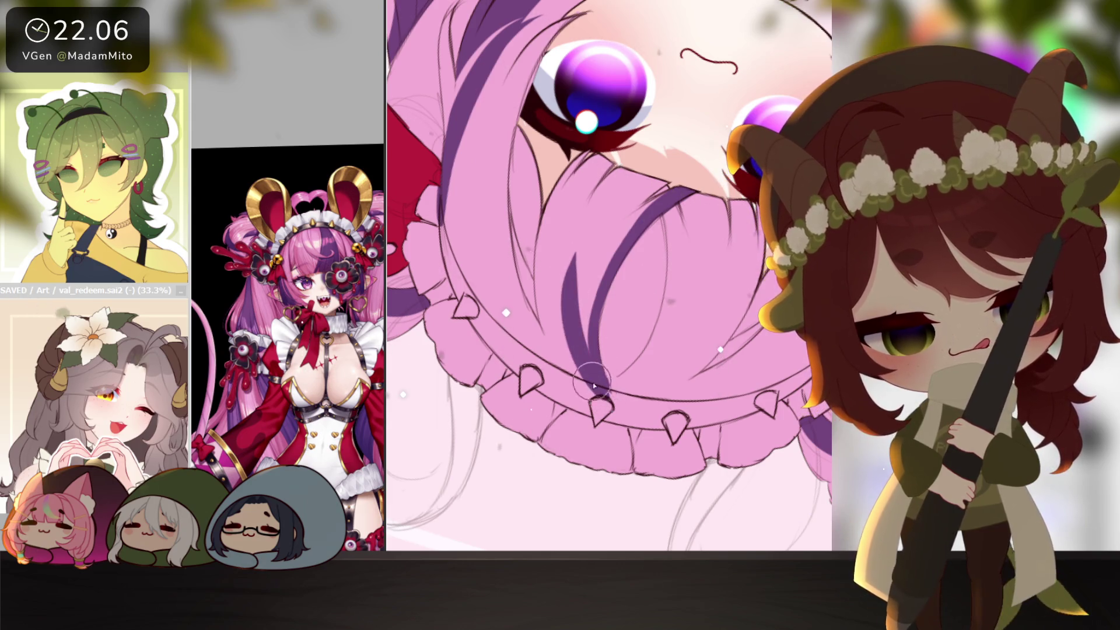
{"action": "left_click_drag", "start_coordinate": [551, 316], "coordinate": [603, 398]}
{"action": "mouse_move", "coordinate": [538, 219]}
{"action": "left_mouse_down"}
{"action": "mouse_move", "coordinate": [599, 398]}
{"action": "mouse_move", "coordinate": [573, 209]}
{"action": "left_mouse_up"}
{"action": "mouse_move", "coordinate": [552, 282]}
{"action": "left_mouse_down"}
{"action": "mouse_move", "coordinate": [613, 149]}
{"action": "mouse_move", "coordinate": [561, 280]}
{"action": "mouse_move", "coordinate": [574, 325]}
{"action": "mouse_move", "coordinate": [648, 193]}
{"action": "left_mouse_up"}
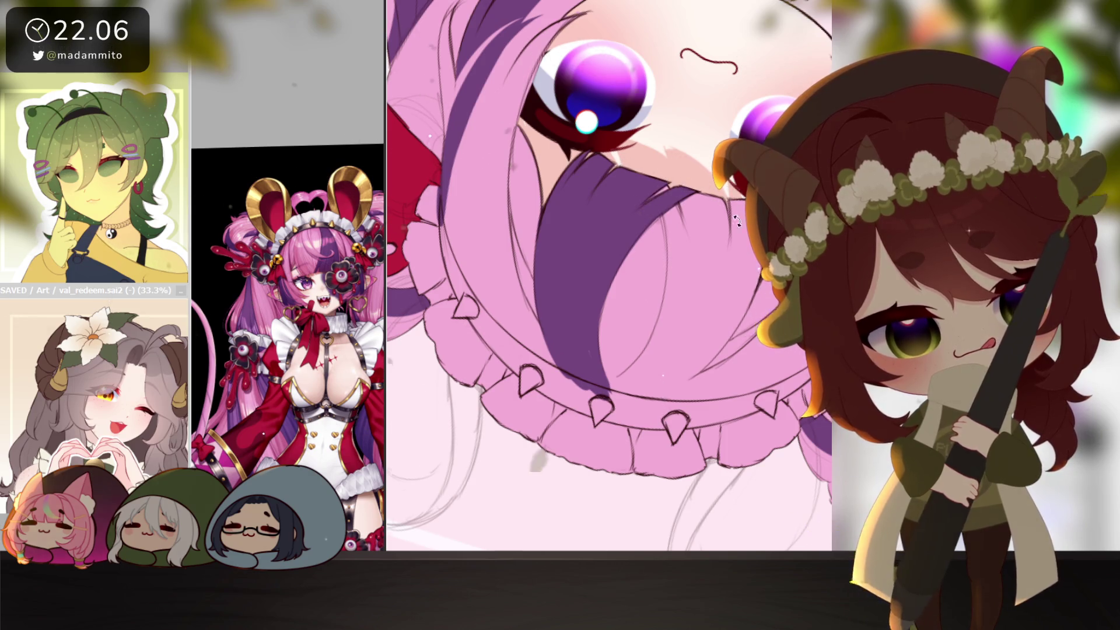
{"action": "scroll", "coordinate": [737, 222], "scroll_direction": "down", "scroll_amount": 2}
{"action": "scroll", "coordinate": [737, 222], "scroll_direction": "down", "scroll_amount": 1}
{"action": "scroll", "coordinate": [737, 223], "scroll_direction": "down", "scroll_amount": 1}
{"action": "scroll", "coordinate": [738, 222], "scroll_direction": "down", "scroll_amount": 1}
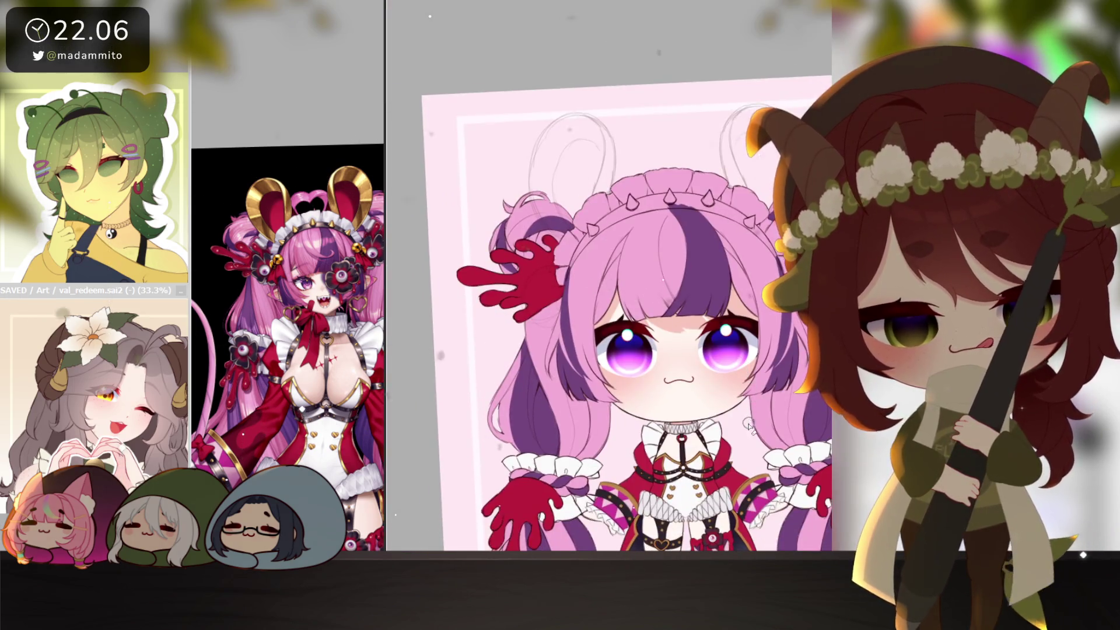
{"action": "scroll", "coordinate": [748, 427], "scroll_direction": "down", "scroll_amount": 1}
{"action": "scroll", "coordinate": [740, 427], "scroll_direction": "down", "scroll_amount": 1}
{"action": "scroll", "coordinate": [727, 427], "scroll_direction": "down", "scroll_amount": 1}
{"action": "scroll", "coordinate": [709, 427], "scroll_direction": "down", "scroll_amount": 1}
{"action": "left_click_drag", "start_coordinate": [710, 427], "coordinate": [747, 404]}
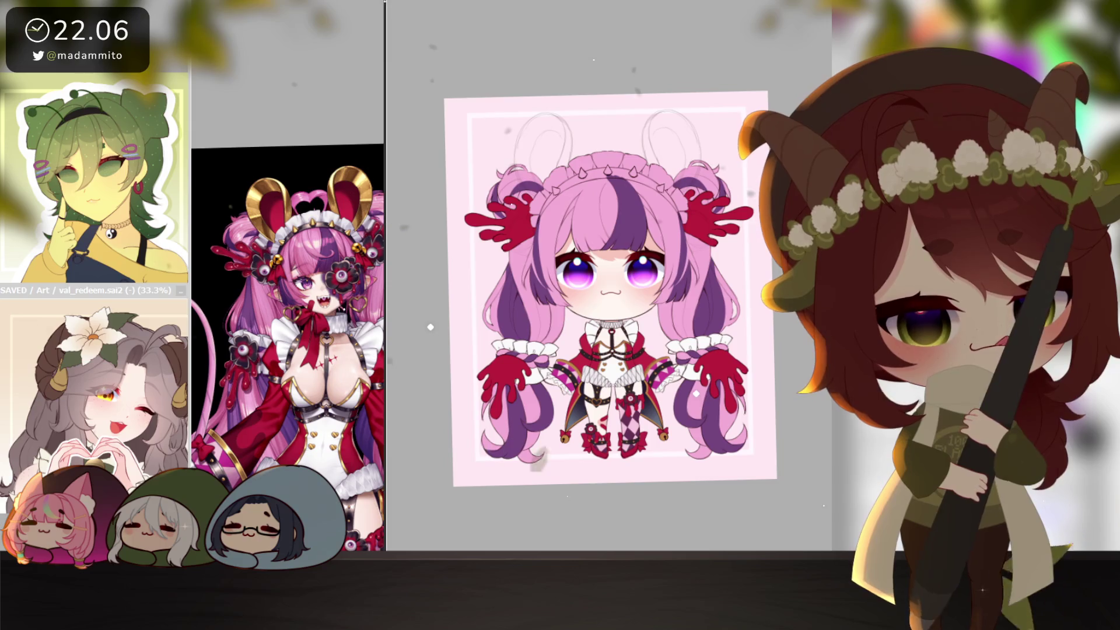
{"action": "scroll", "coordinate": [552, 292], "scroll_direction": "up", "scroll_amount": 1}
{"action": "scroll", "coordinate": [552, 293], "scroll_direction": "up", "scroll_amount": 1}
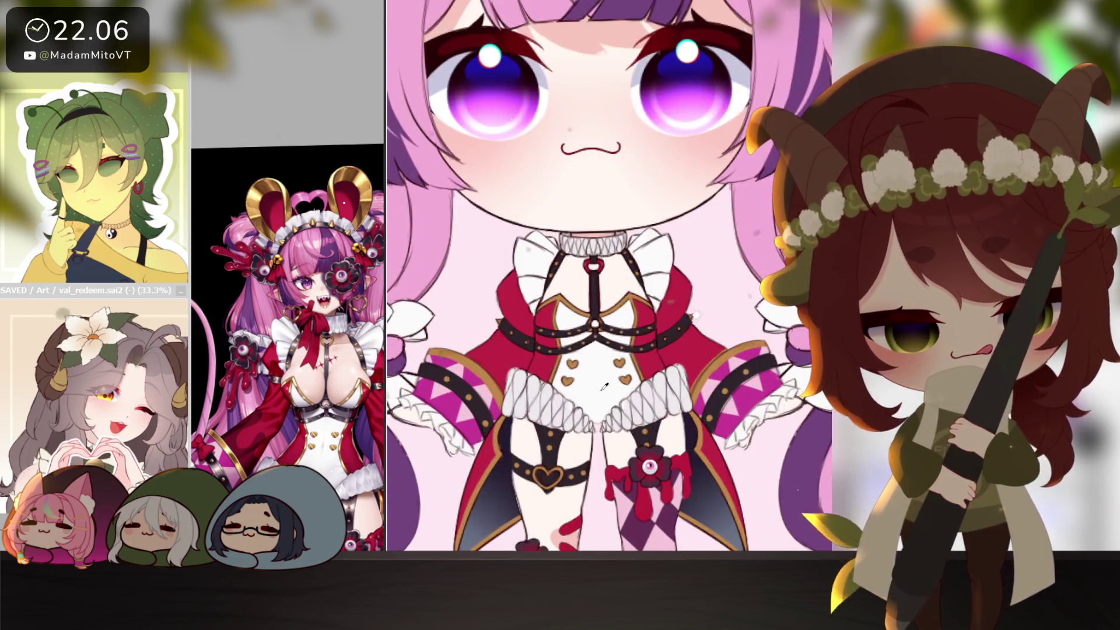
{"action": "scroll", "coordinate": [551, 293], "scroll_direction": "up", "scroll_amount": 1}
{"action": "scroll", "coordinate": [552, 292], "scroll_direction": "up", "scroll_amount": 3}
{"action": "scroll", "coordinate": [552, 293], "scroll_direction": "up", "scroll_amount": 2}
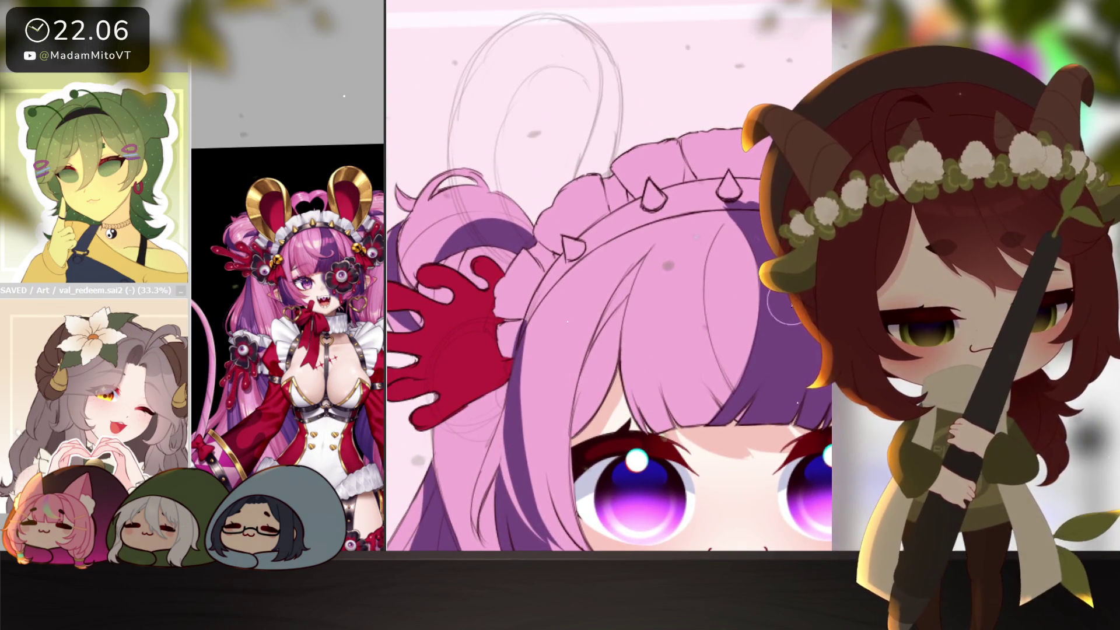
{"action": "left_click_drag", "start_coordinate": [499, 311], "coordinate": [525, 263]}
- Finish painting the headband frill white over the remaining pink areas
{"action": "mouse_move", "coordinate": [504, 351]}
{"action": "left_mouse_down"}
{"action": "mouse_move", "coordinate": [574, 232]}
{"action": "mouse_move", "coordinate": [668, 140]}
{"action": "mouse_move", "coordinate": [578, 228]}
{"action": "mouse_move", "coordinate": [744, 149]}
{"action": "left_mouse_up"}
{"action": "left_click_drag", "start_coordinate": [639, 197], "coordinate": [753, 175]}
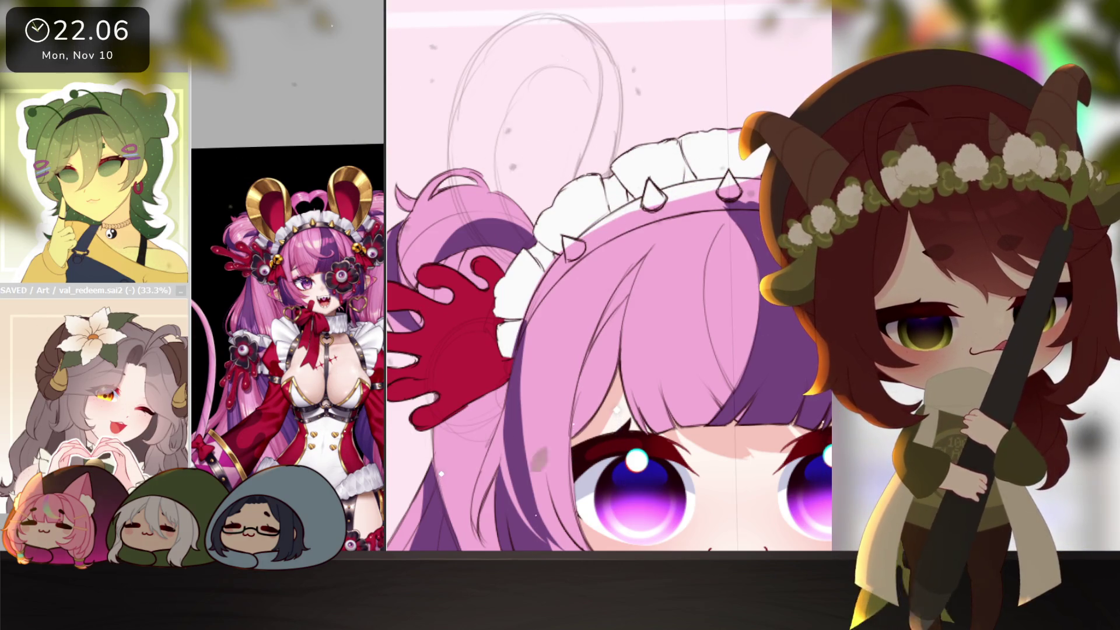
{"action": "mouse_move", "coordinate": [648, 289]}
{"action": "left_mouse_down"}
{"action": "mouse_move", "coordinate": [604, 353]}
{"action": "mouse_move", "coordinate": [539, 242]}
{"action": "left_mouse_up"}
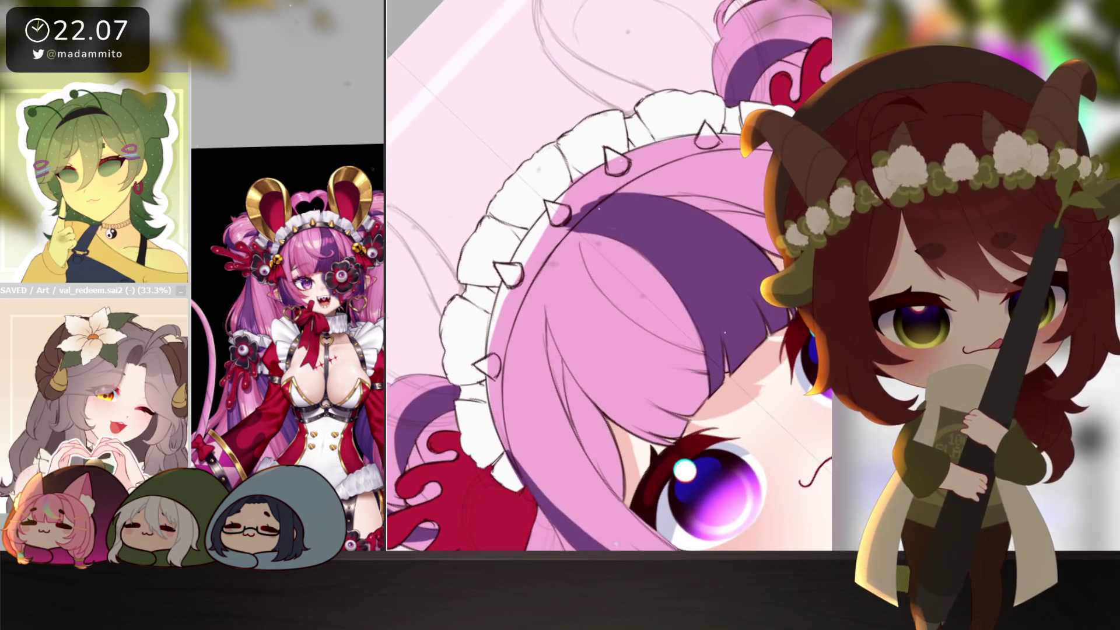
{"action": "left_click_drag", "start_coordinate": [727, 526], "coordinate": [741, 351]}
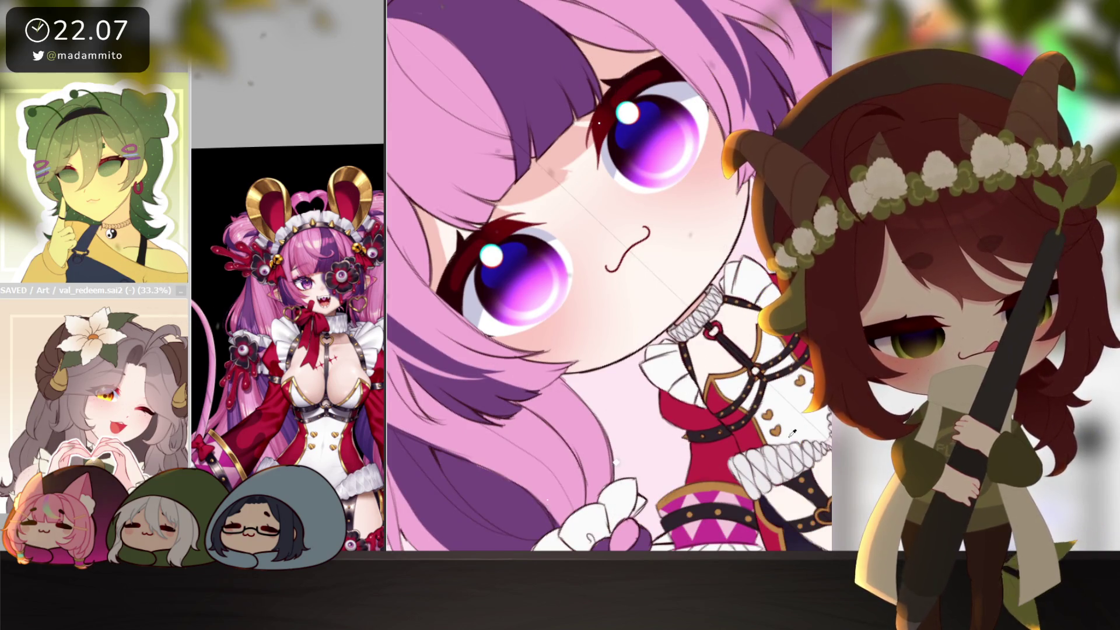
{"action": "scroll", "coordinate": [615, 421], "scroll_direction": "up", "scroll_amount": 3}
{"action": "scroll", "coordinate": [615, 385], "scroll_direction": "up", "scroll_amount": 3}
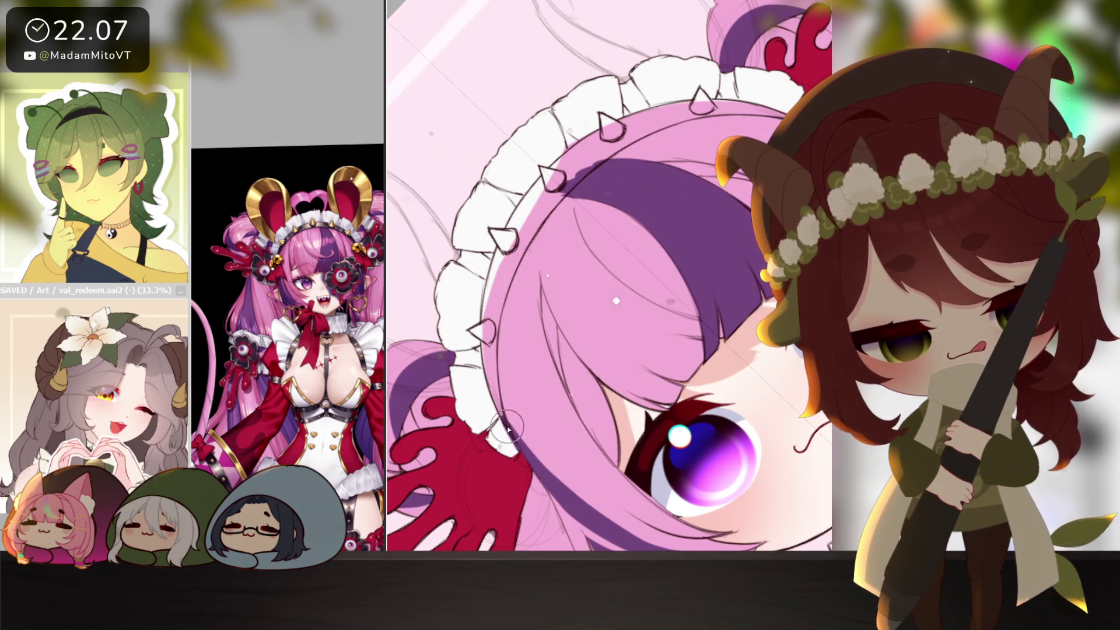
- Rotate the frill lower and paint a thick black band along its inner edge
{"action": "left_click_drag", "start_coordinate": [493, 374], "coordinate": [651, 360]}
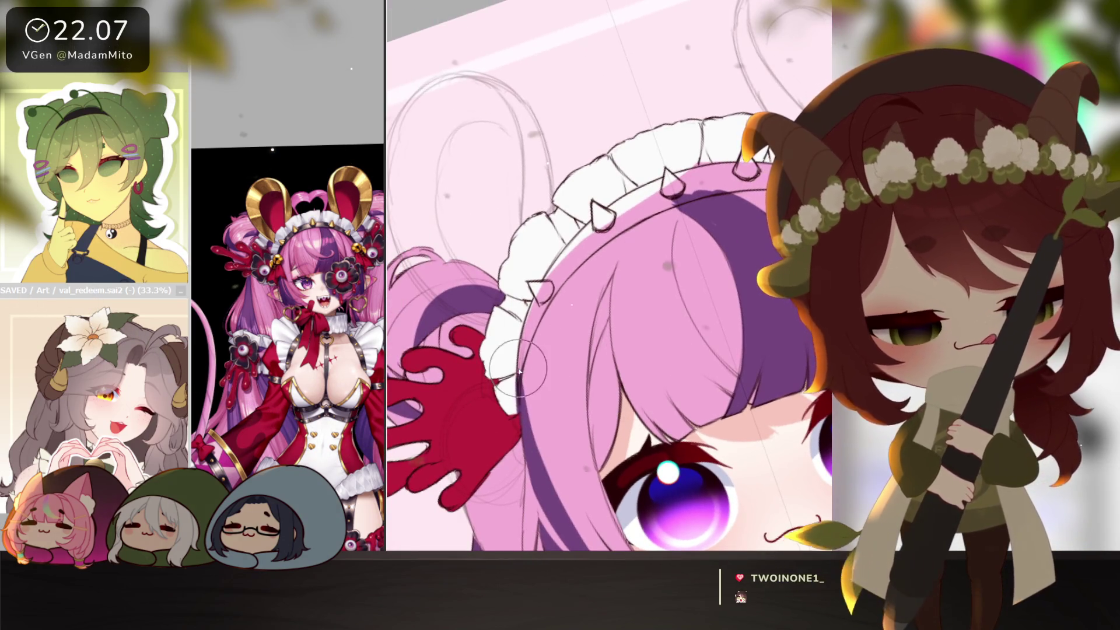
{"action": "mouse_move", "coordinate": [543, 306]}
{"action": "left_mouse_down"}
{"action": "mouse_move", "coordinate": [661, 210]}
{"action": "mouse_move", "coordinate": [728, 189]}
{"action": "left_mouse_up"}
{"action": "left_click_drag", "start_coordinate": [535, 311], "coordinate": [637, 198]}
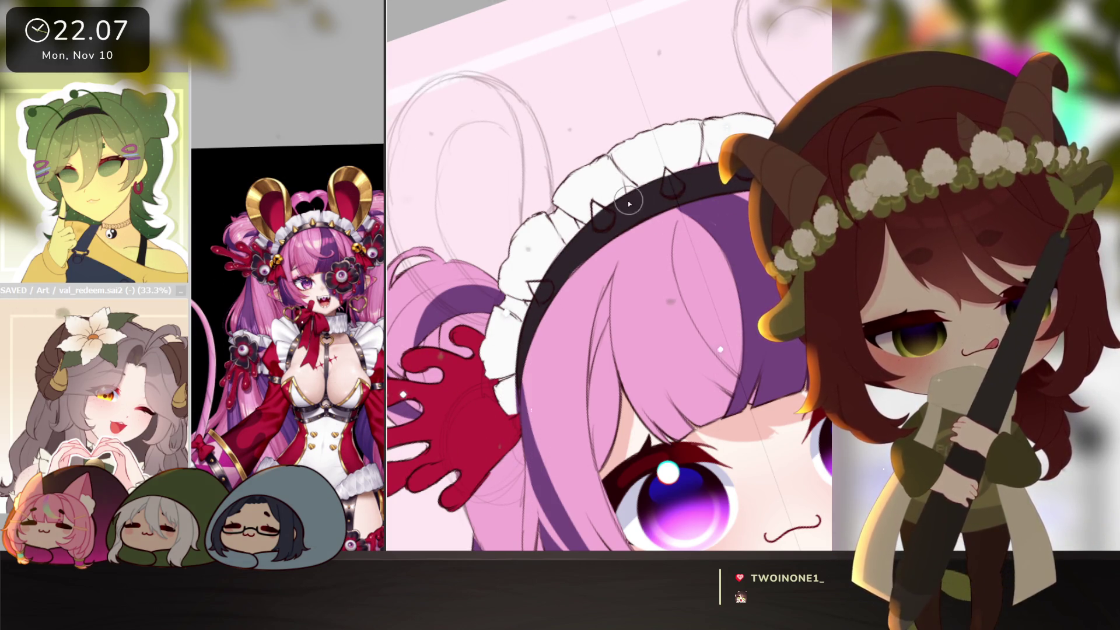
- Bring the headband into view and colour a spike orange-brown
{"action": "mouse_move", "coordinate": [720, 333]}
{"action": "left_mouse_down"}
{"action": "mouse_move", "coordinate": [535, 279]}
{"action": "mouse_move", "coordinate": [528, 252]}
{"action": "left_mouse_up"}
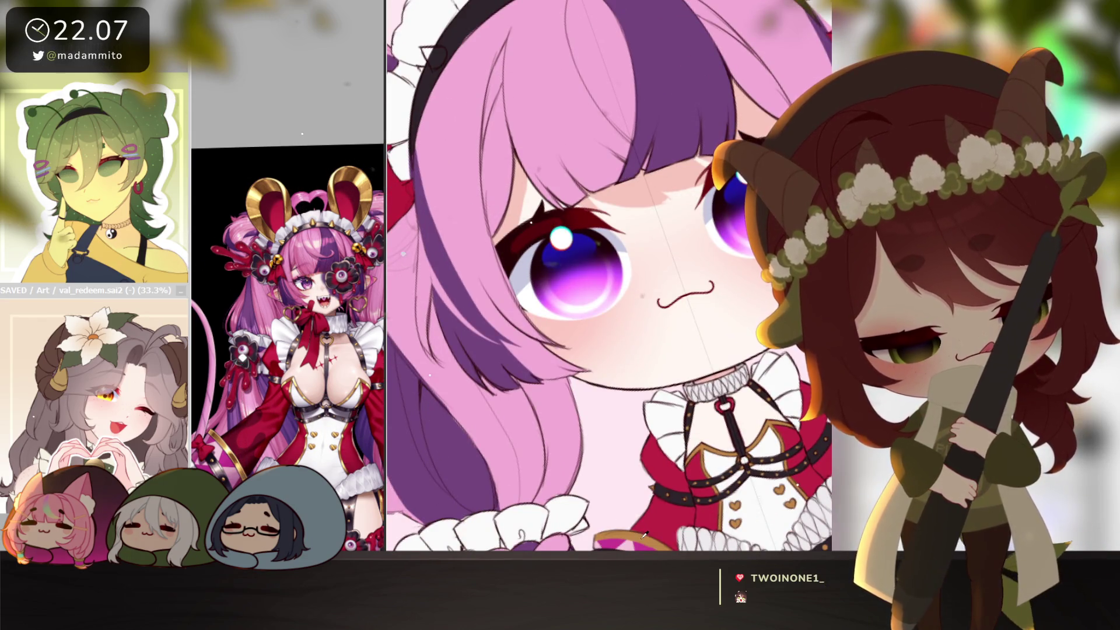
{"action": "left_click_drag", "start_coordinate": [429, 61], "coordinate": [556, 276]}
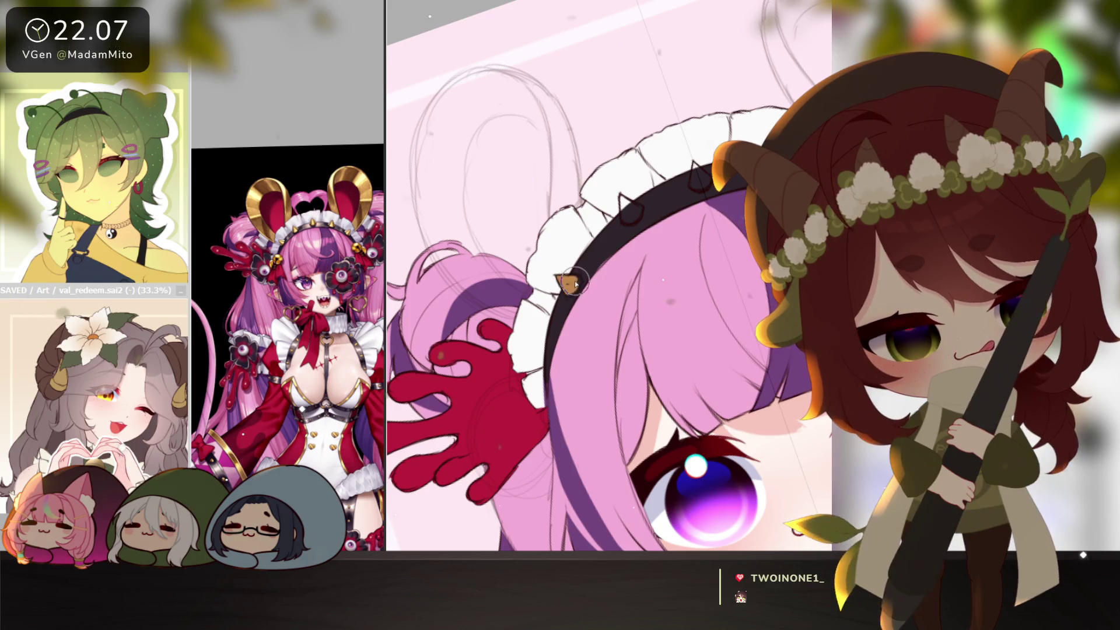
{"action": "left_click_drag", "start_coordinate": [623, 203], "coordinate": [629, 207]}
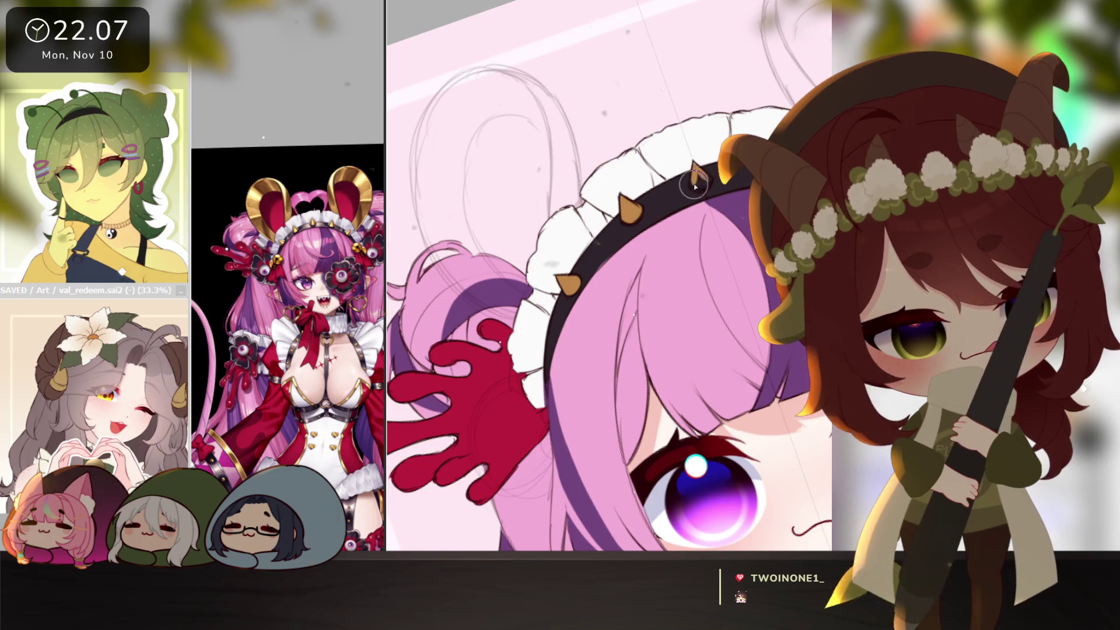
{"action": "scroll", "coordinate": [711, 182], "scroll_direction": "down", "scroll_amount": 2}
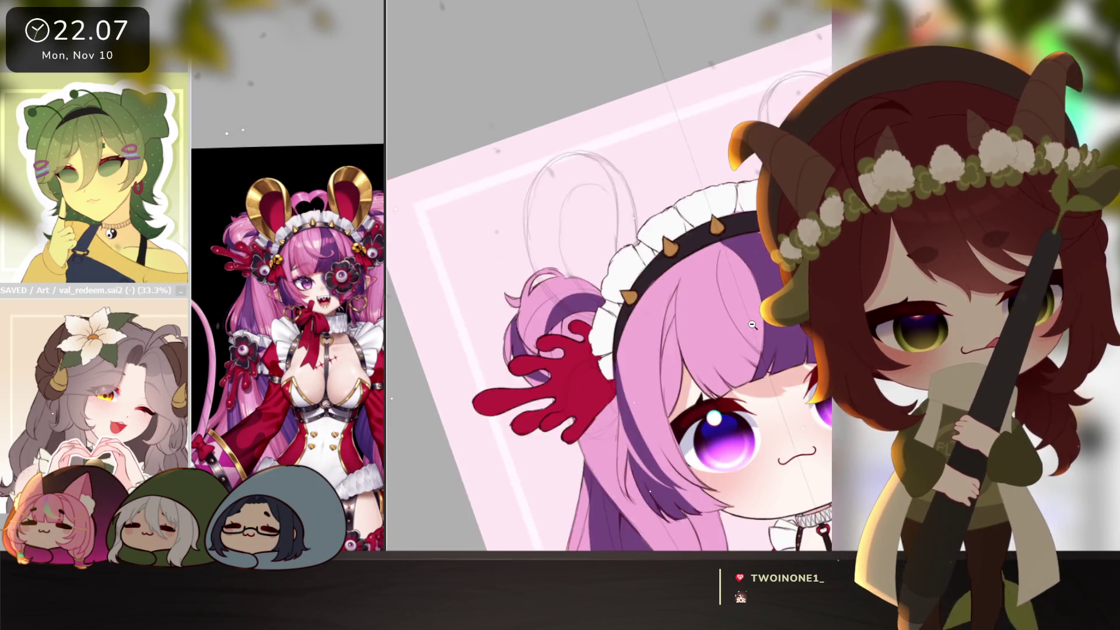
{"action": "scroll", "coordinate": [711, 181], "scroll_direction": "down", "scroll_amount": 1}
{"action": "scroll", "coordinate": [710, 181], "scroll_direction": "up", "scroll_amount": 3}
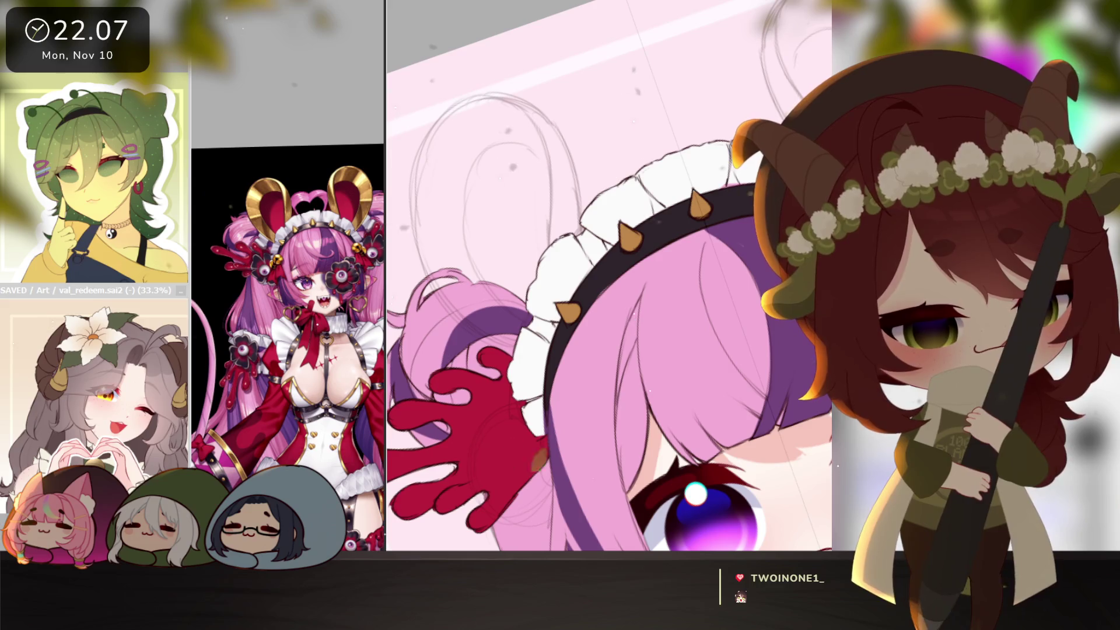
{"action": "scroll", "coordinate": [700, 190], "scroll_direction": "down", "scroll_amount": 2}
{"action": "scroll", "coordinate": [700, 190], "scroll_direction": "down", "scroll_amount": 2}
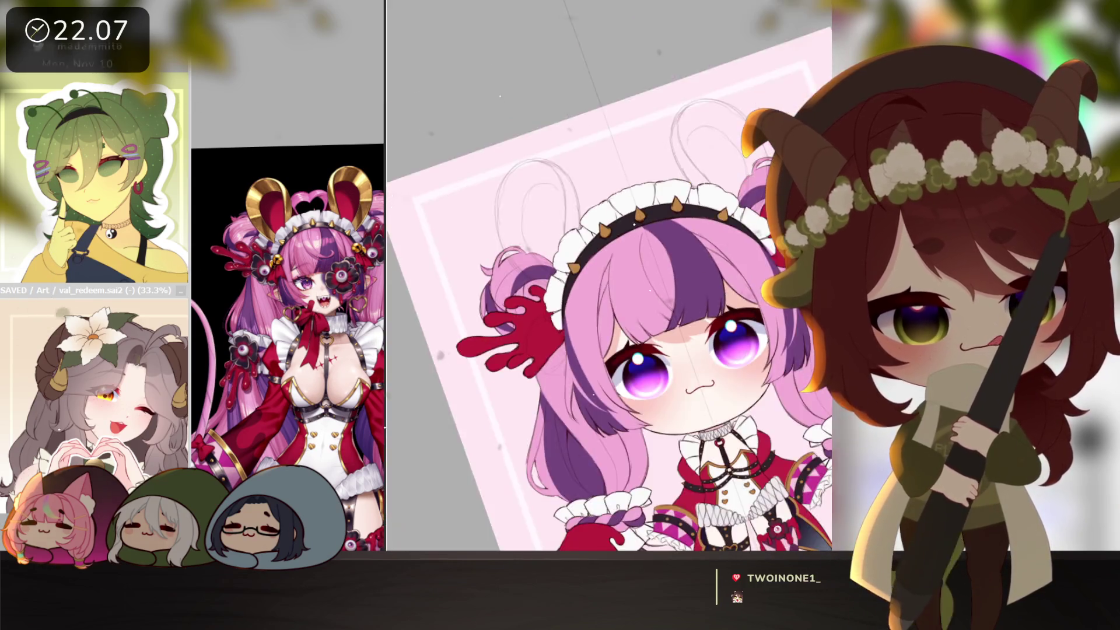
{"action": "scroll", "coordinate": [769, 318], "scroll_direction": "up", "scroll_amount": 1}
{"action": "scroll", "coordinate": [769, 319], "scroll_direction": "down", "scroll_amount": 2}
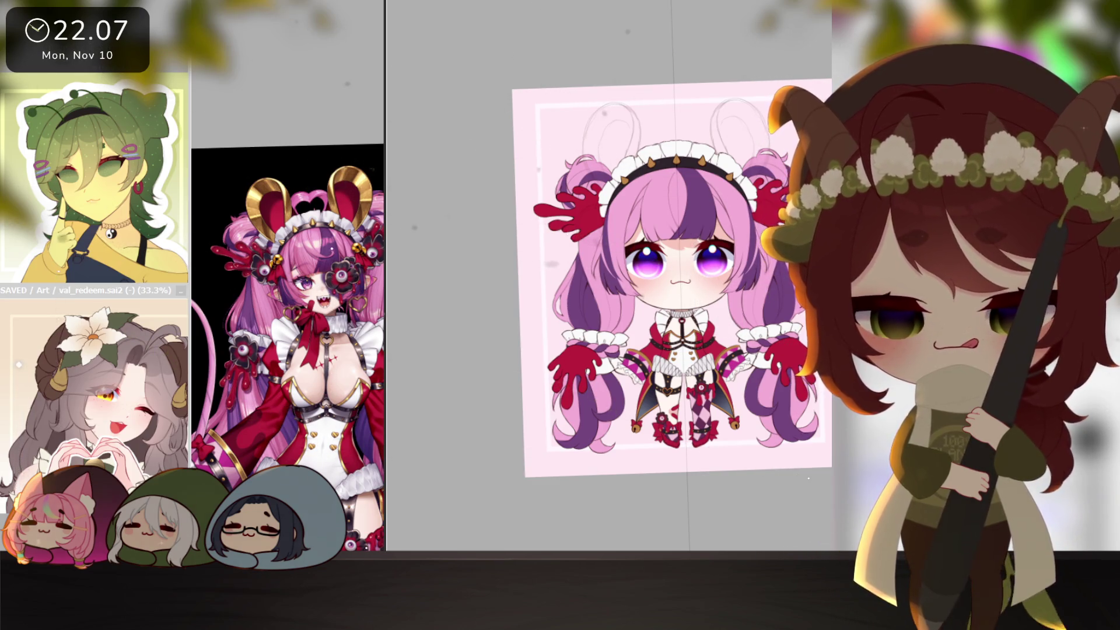
{"action": "scroll", "coordinate": [284, 399], "scroll_direction": "up", "scroll_amount": 2}
{"action": "scroll", "coordinate": [285, 398], "scroll_direction": "up", "scroll_amount": 2}
{"action": "scroll", "coordinate": [285, 398], "scroll_direction": "up", "scroll_amount": 2}
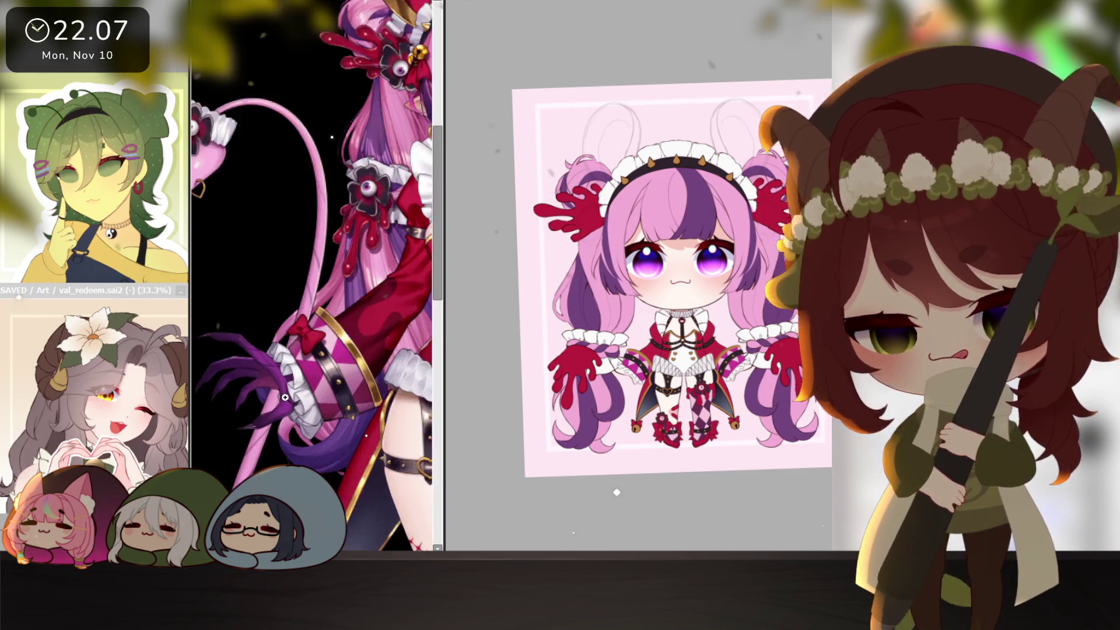
{"action": "scroll", "coordinate": [284, 398], "scroll_direction": "up", "scroll_amount": 2}
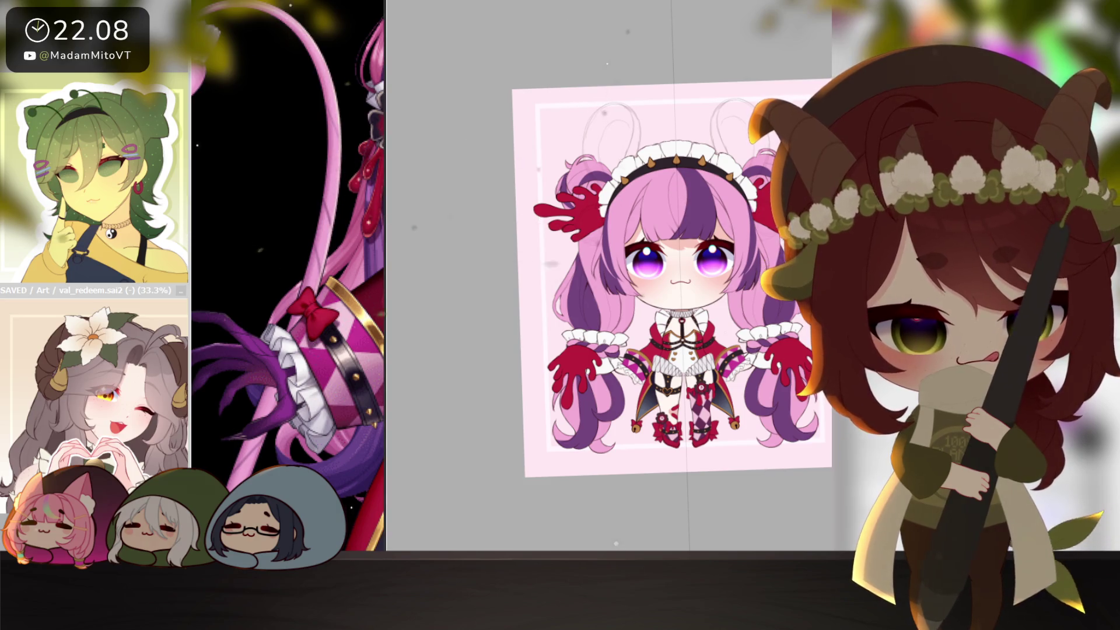
{"action": "key", "text": "Delete"}
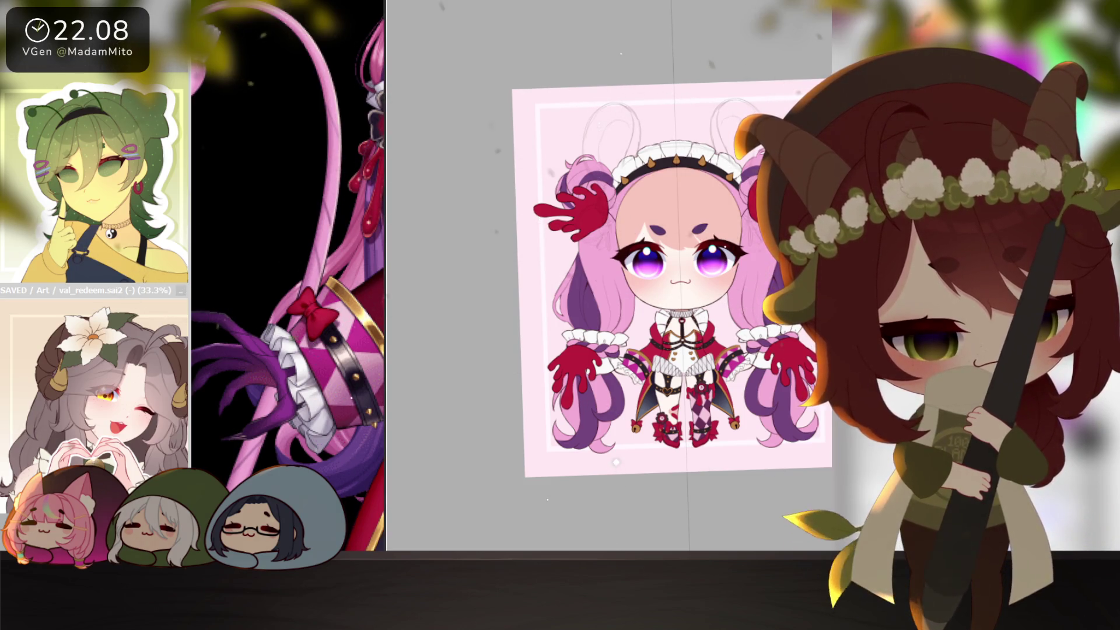
{"action": "key", "text": "ctrl+z"}
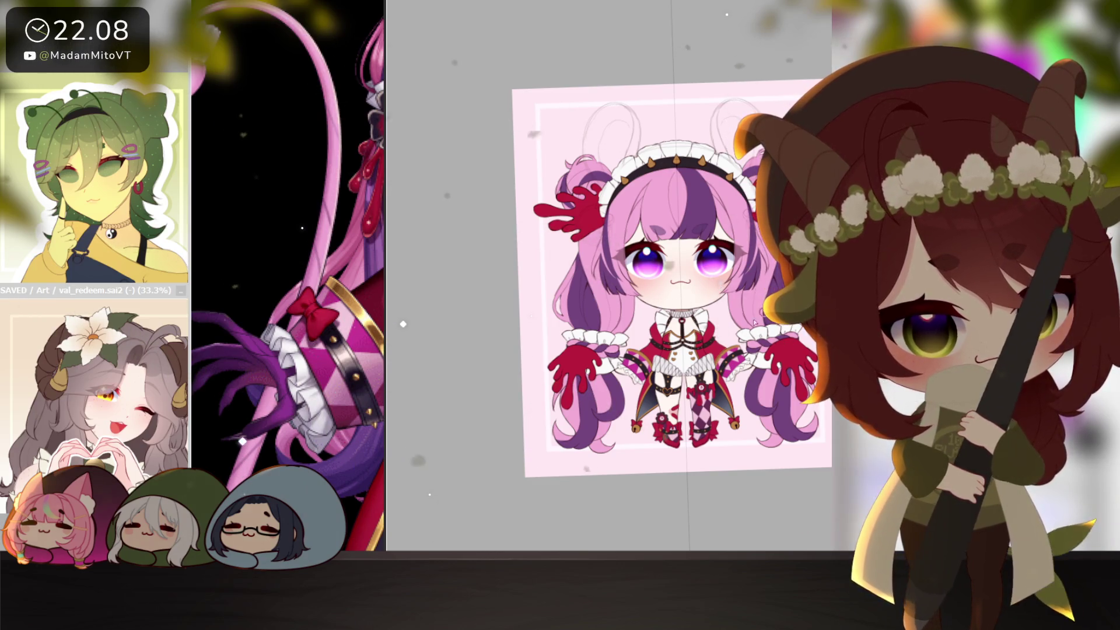
{"action": "scroll", "coordinate": [657, 403], "scroll_direction": "up", "scroll_amount": 2}
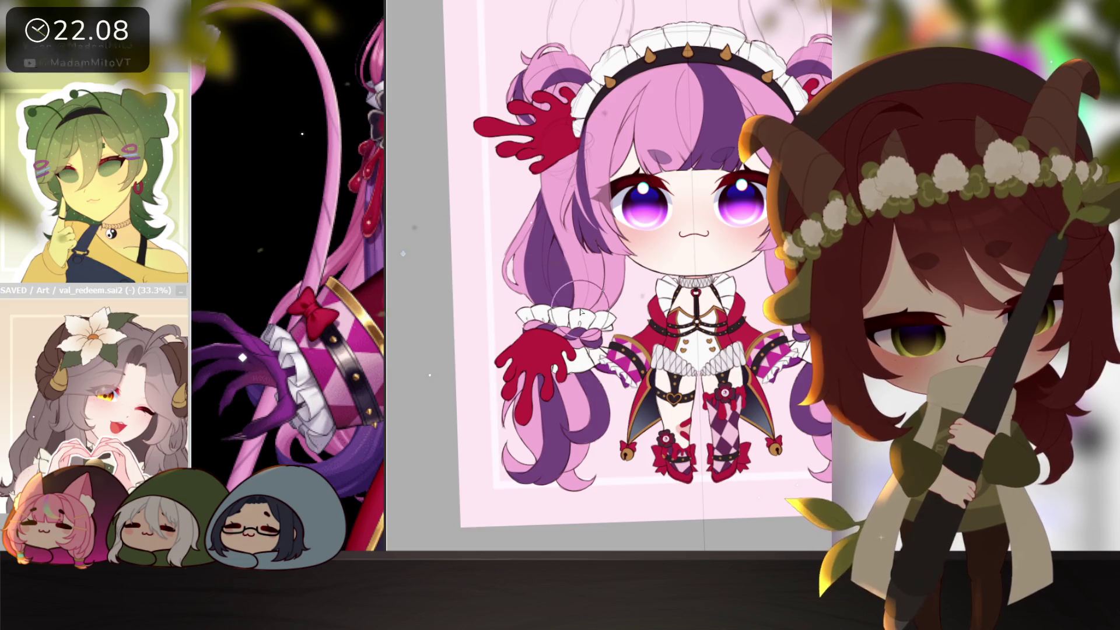
{"action": "scroll", "coordinate": [760, 499], "scroll_direction": "down", "scroll_amount": 1}
{"action": "scroll", "coordinate": [761, 499], "scroll_direction": "up", "scroll_amount": 1}
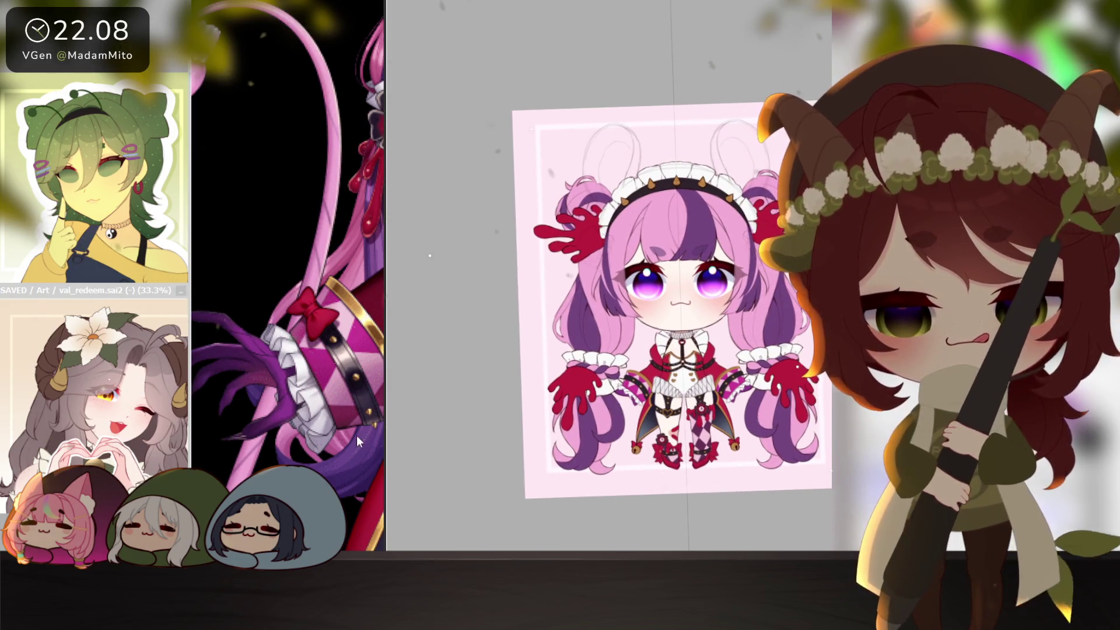
{"action": "scroll", "coordinate": [356, 435], "scroll_direction": "down", "scroll_amount": 2}
{"action": "scroll", "coordinate": [337, 449], "scroll_direction": "down", "scroll_amount": 2}
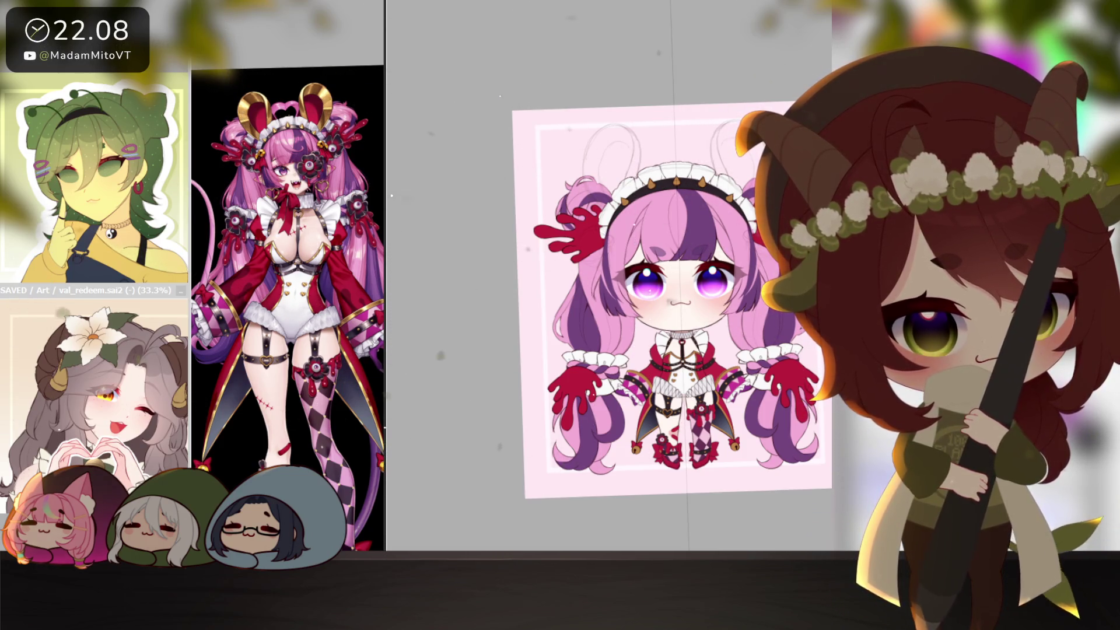
{"action": "scroll", "coordinate": [674, 297], "scroll_direction": "up", "scroll_amount": 2}
{"action": "scroll", "coordinate": [674, 298], "scroll_direction": "up", "scroll_amount": 2}
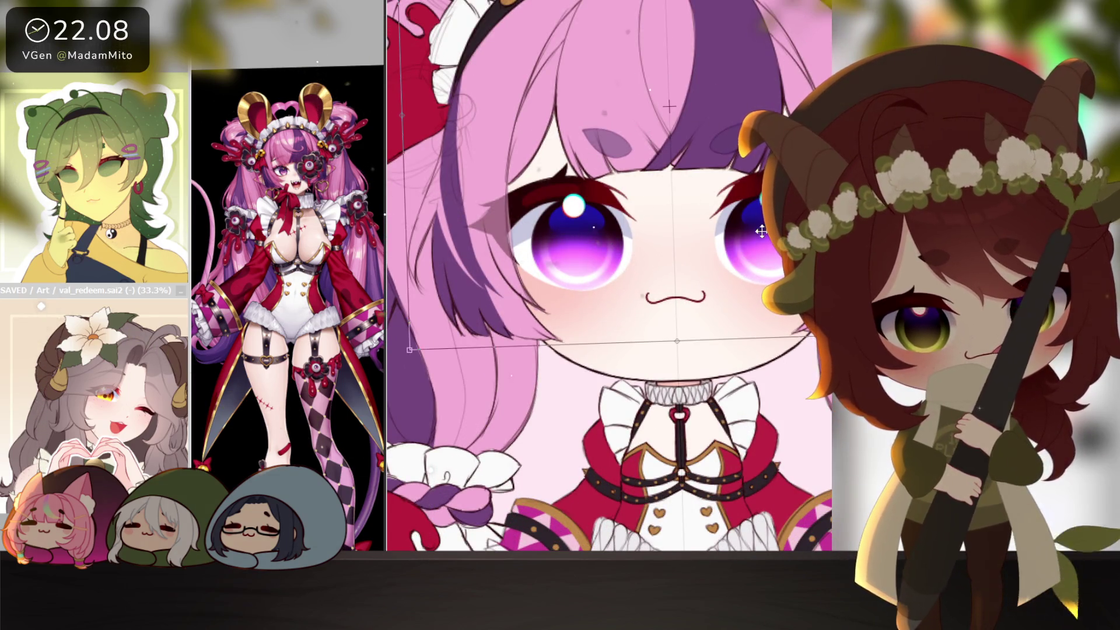
- Start Free Transform (Ctrl+T) and nudge the piece's lower edge slightly upward
{"action": "key", "text": "ctrl+t"}
{"action": "left_click_drag", "start_coordinate": [410, 360], "coordinate": [410, 357]}
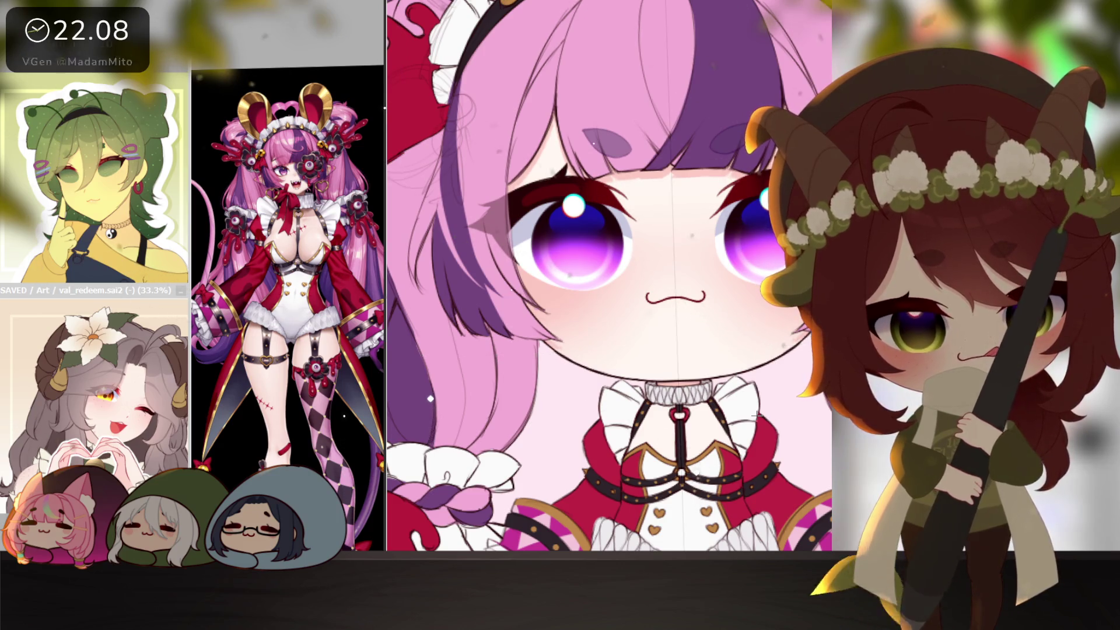
{"action": "scroll", "coordinate": [771, 450], "scroll_direction": "down", "scroll_amount": 5}
{"action": "left_click_drag", "start_coordinate": [771, 450], "coordinate": [757, 428]}
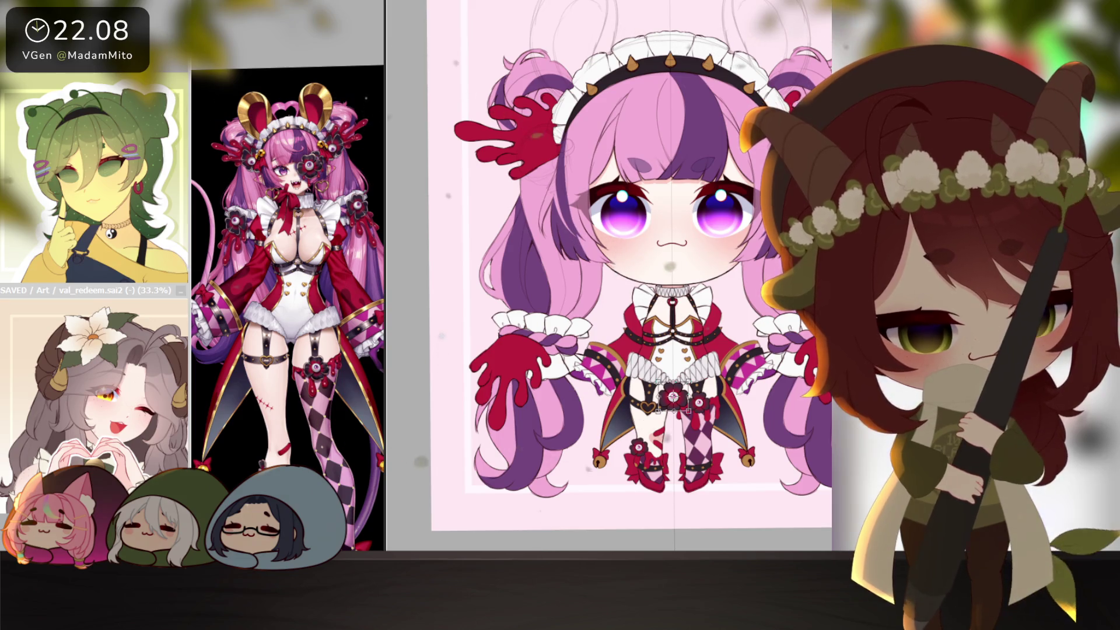
- Enlarge and rotate the flower ornament on the left glove and apply the transform
{"action": "mouse_move", "coordinate": [691, 412]}
{"action": "left_mouse_down"}
{"action": "mouse_move", "coordinate": [700, 422]}
{"action": "mouse_move", "coordinate": [522, 333]}
{"action": "left_mouse_up"}
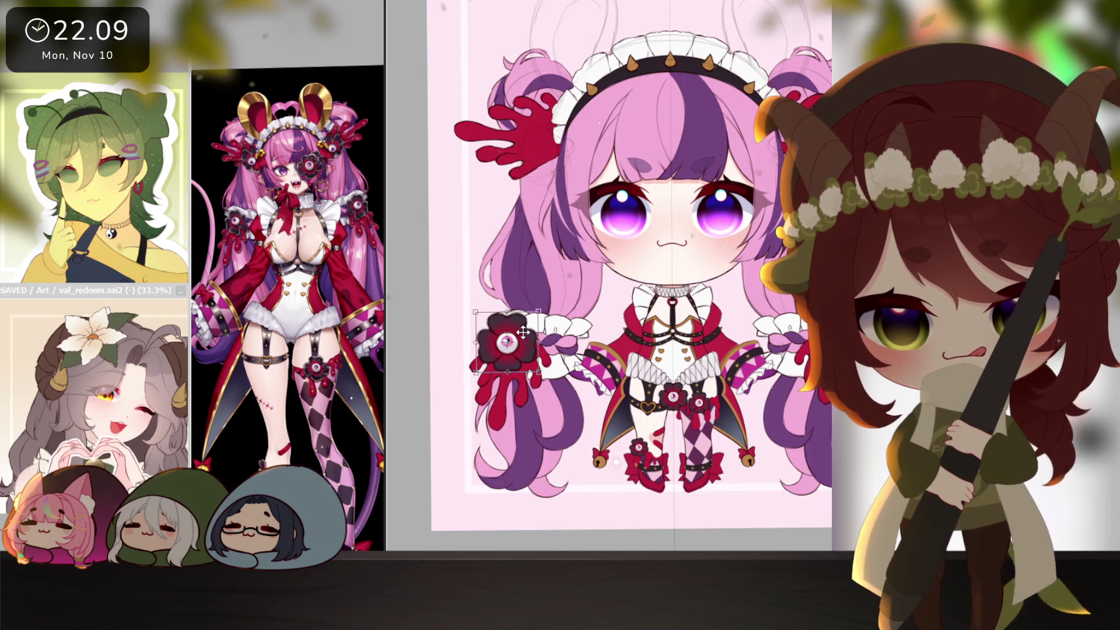
{"action": "mouse_move", "coordinate": [473, 307]}
{"action": "left_mouse_down"}
{"action": "mouse_move", "coordinate": [469, 350]}
{"action": "mouse_move", "coordinate": [512, 332]}
{"action": "left_mouse_up"}
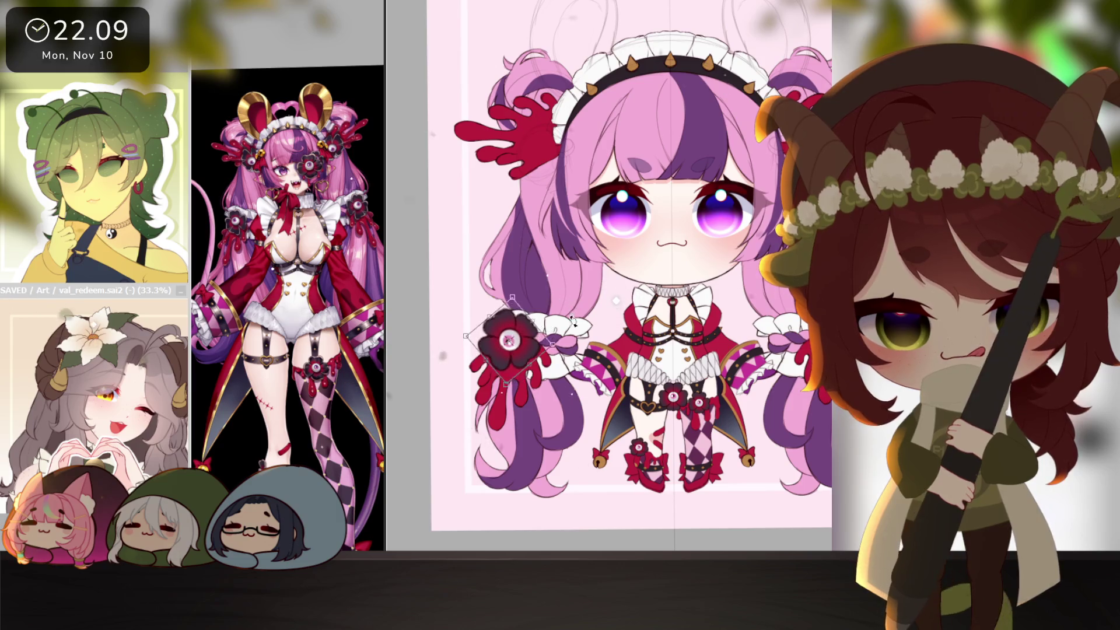
{"action": "left_click_drag", "start_coordinate": [470, 249], "coordinate": [420, 304]}
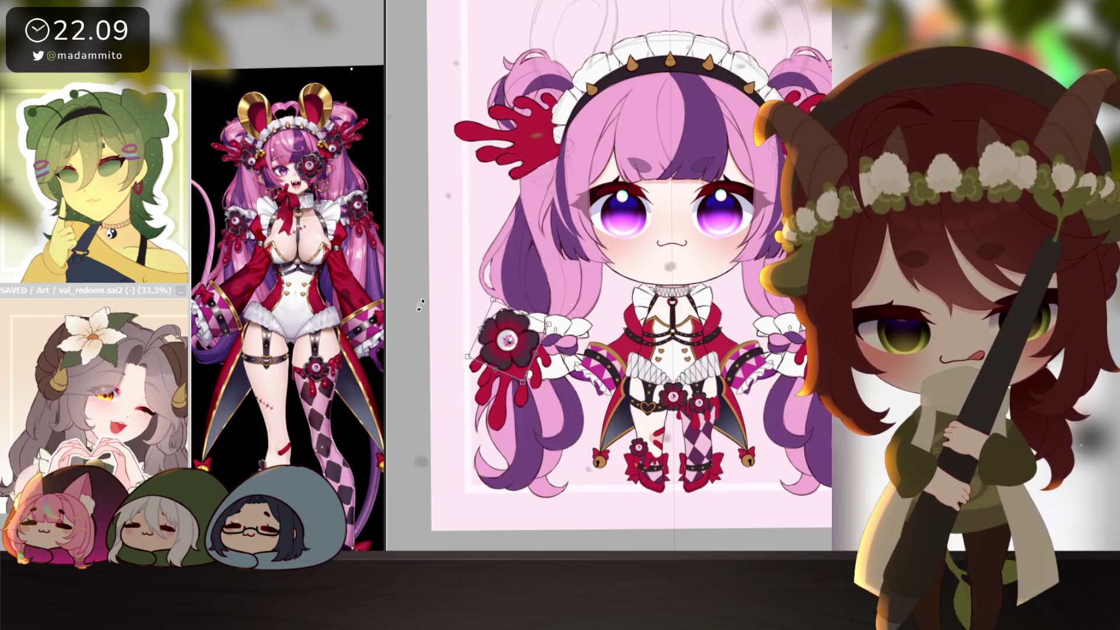
{"action": "key", "text": "Return"}
{"action": "scroll", "coordinate": [610, 263], "scroll_direction": "up", "scroll_amount": 2}
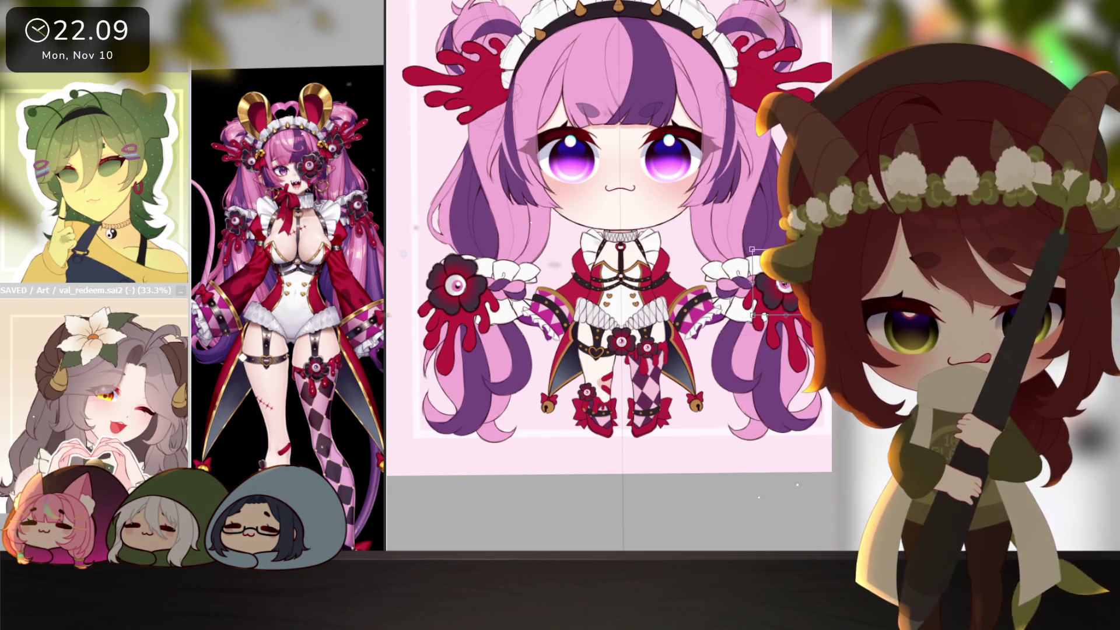
{"action": "scroll", "coordinate": [739, 473], "scroll_direction": "down", "scroll_amount": 2}
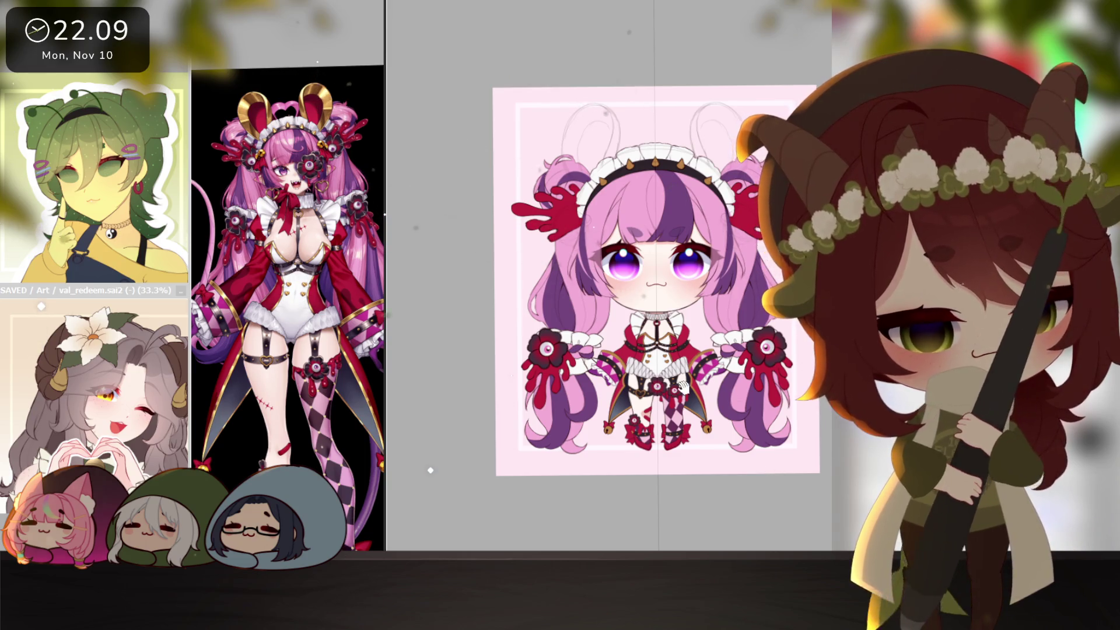
{"action": "scroll", "coordinate": [684, 386], "scroll_direction": "up", "scroll_amount": 2}
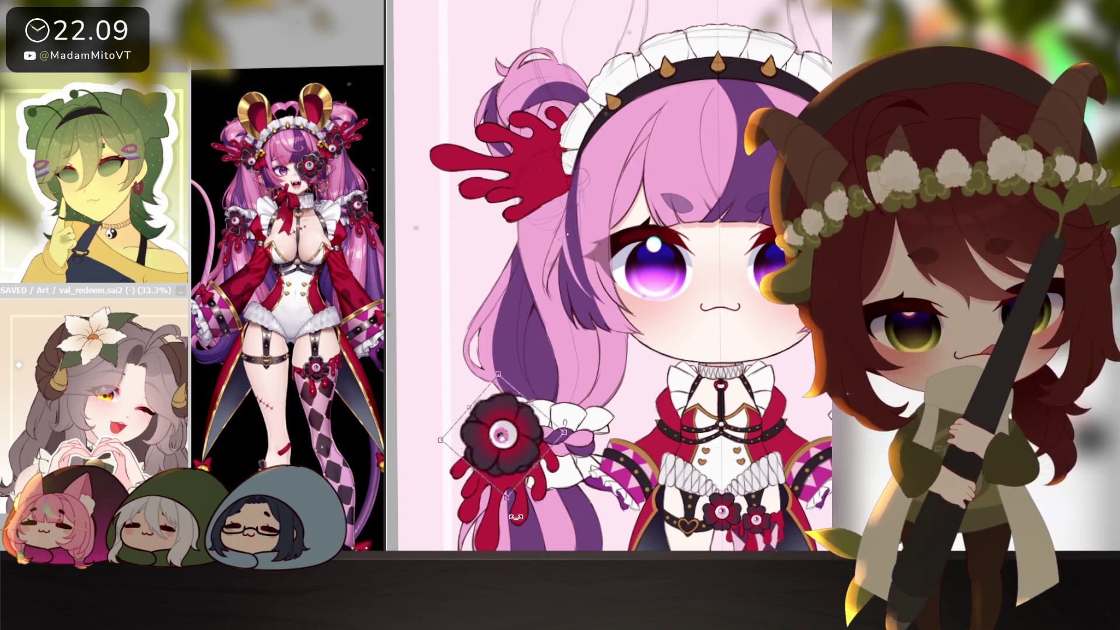
- Move the copied eye-flower up beside the headband, rotate it to its final angle and apply
{"action": "left_click_drag", "start_coordinate": [499, 439], "coordinate": [558, 193]}
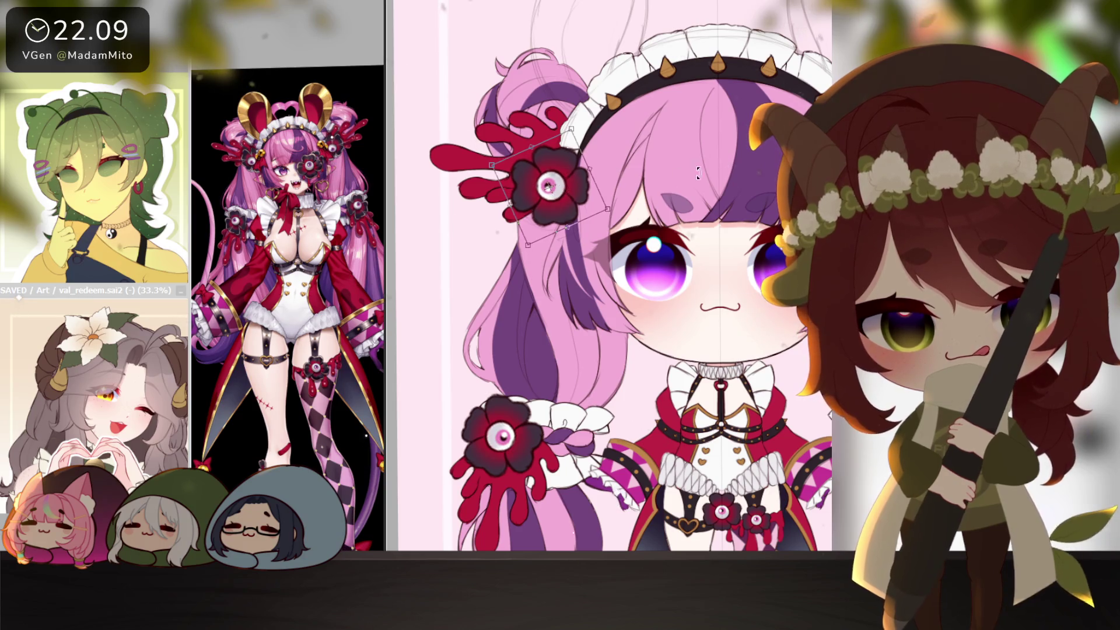
{"action": "left_click_drag", "start_coordinate": [491, 219], "coordinate": [470, 202]}
{"action": "left_click_drag", "start_coordinate": [646, 95], "coordinate": [431, 339]}
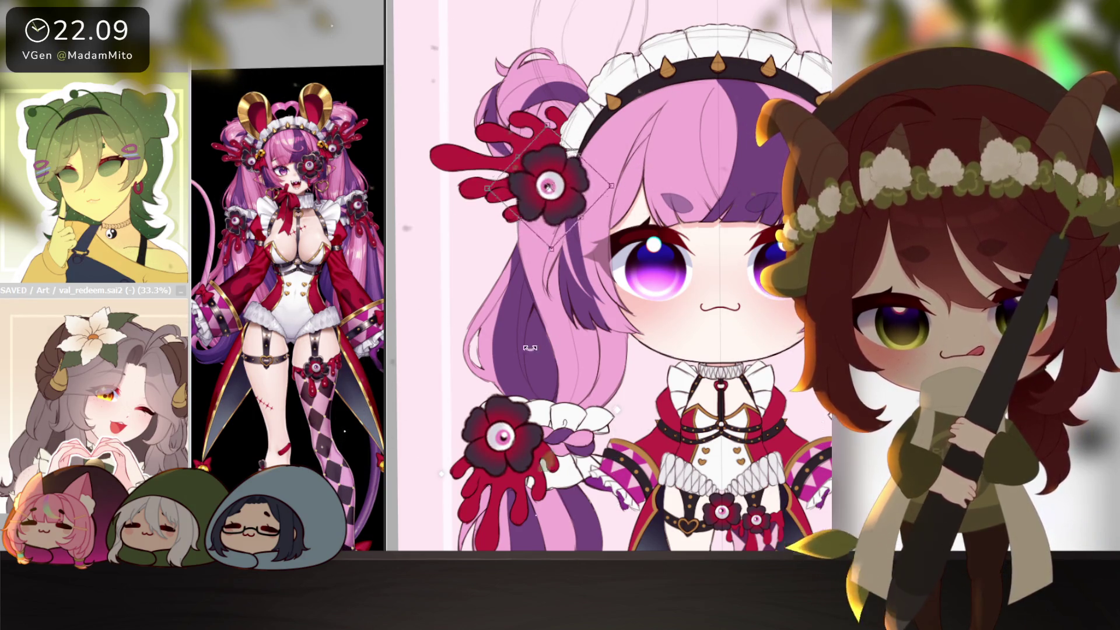
{"action": "left_click_drag", "start_coordinate": [564, 193], "coordinate": [574, 190]}
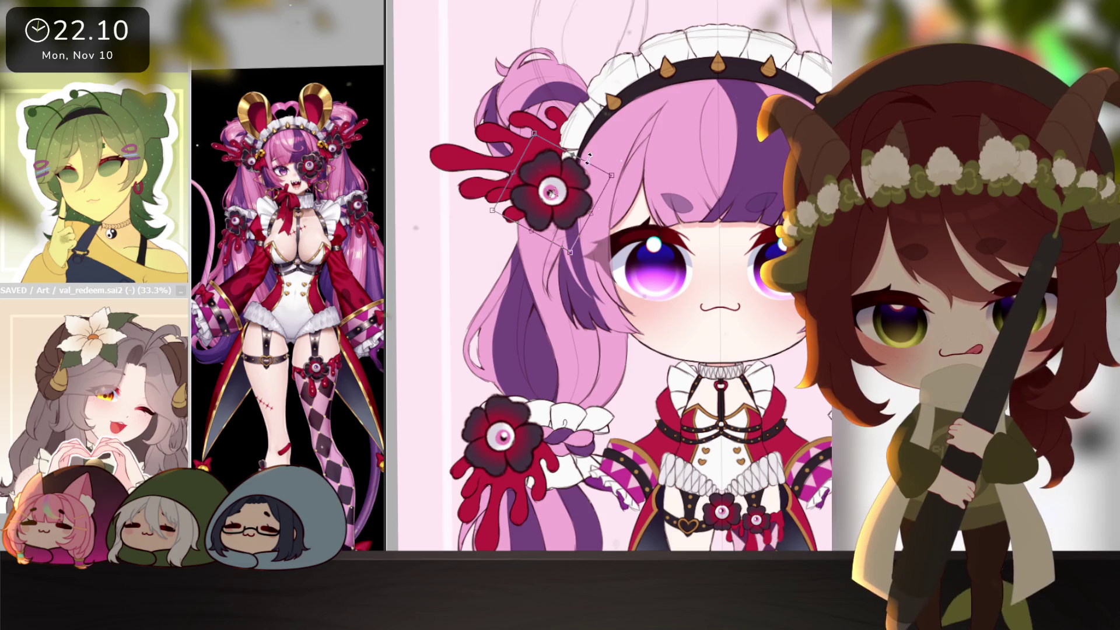
{"action": "left_click_drag", "start_coordinate": [613, 146], "coordinate": [420, 305]}
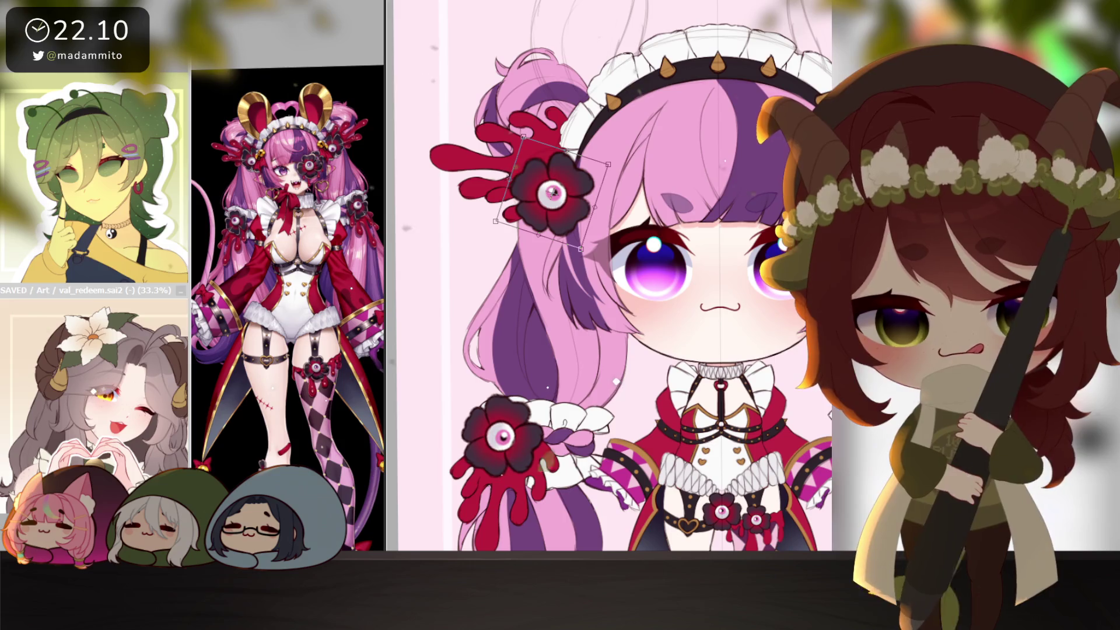
{"action": "key", "text": "Return"}
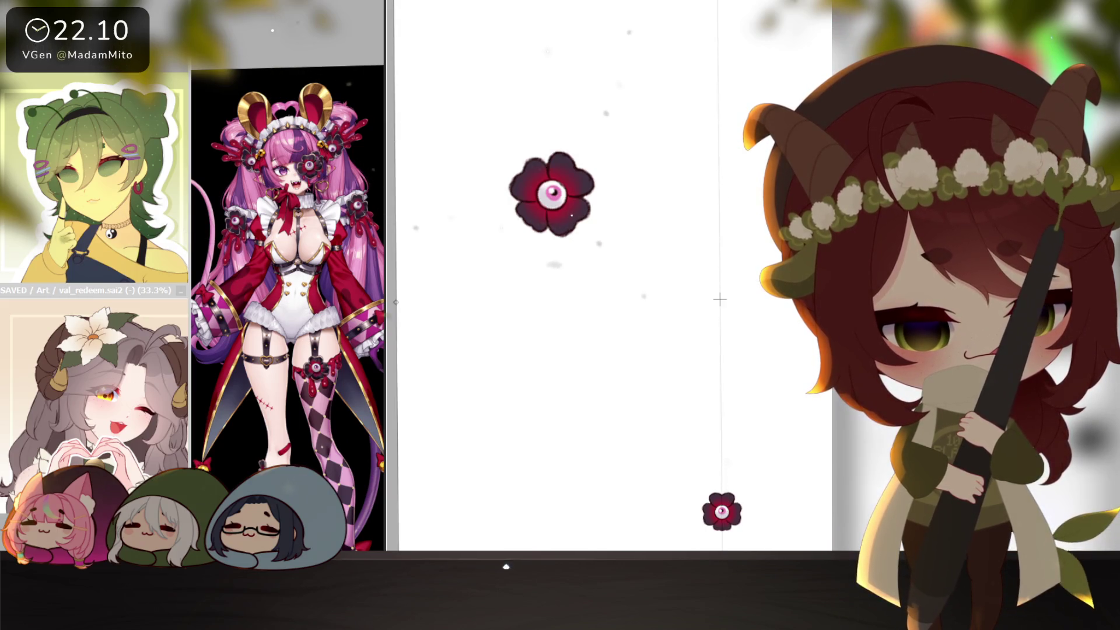
- Hide the large eye-flower layer to check it, then undo to show all layers again
{"action": "key", "text": "Delete"}
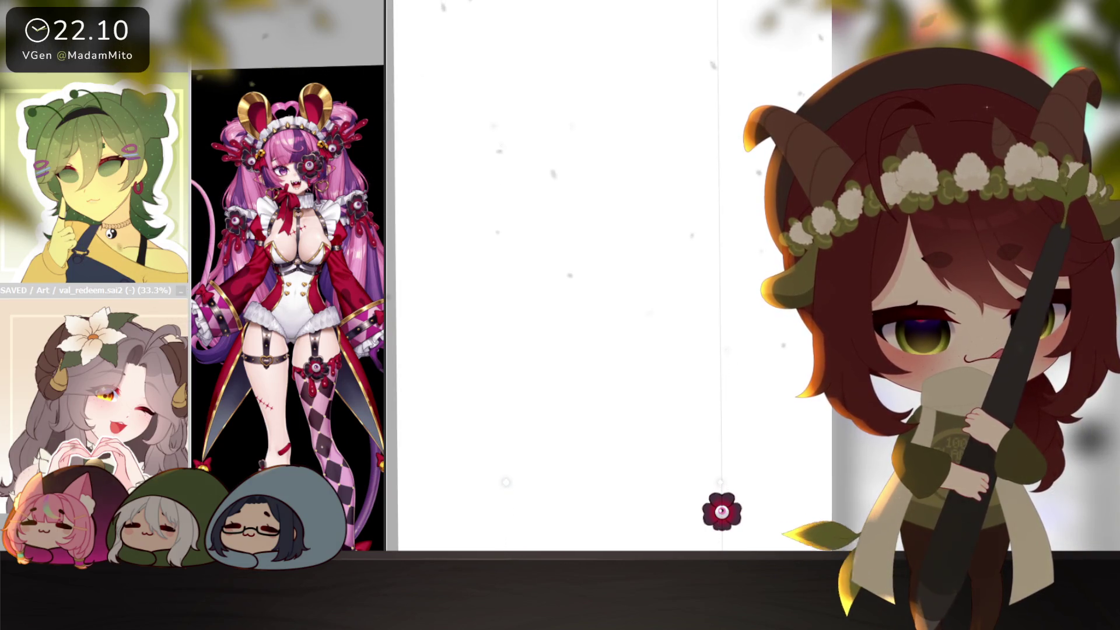
{"action": "key", "text": "ctrl+z"}
{"action": "scroll", "coordinate": [785, 450], "scroll_direction": "down", "scroll_amount": 1}
{"action": "scroll", "coordinate": [788, 450], "scroll_direction": "down", "scroll_amount": 3}
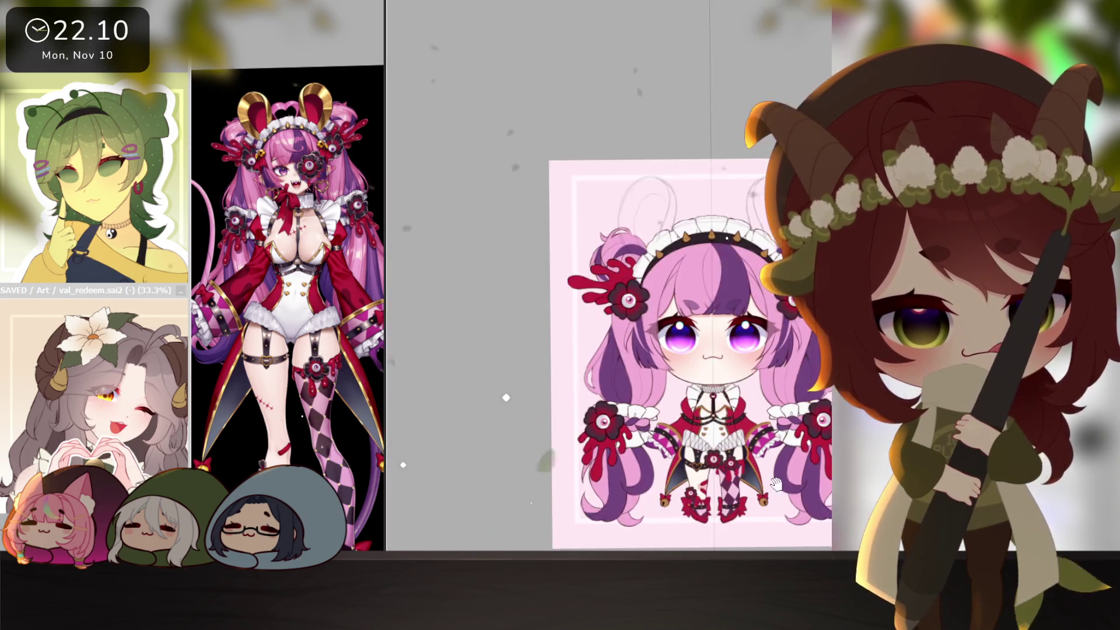
{"action": "scroll", "coordinate": [796, 452], "scroll_direction": "up", "scroll_amount": 1}
{"action": "scroll", "coordinate": [806, 455], "scroll_direction": "up", "scroll_amount": 1}
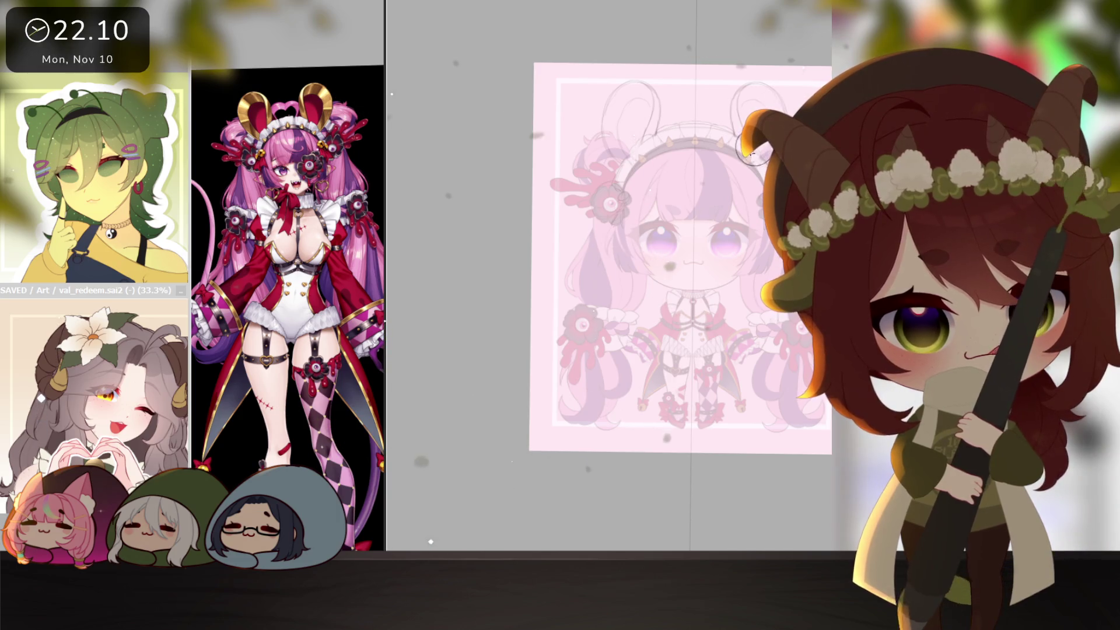
{"action": "scroll", "coordinate": [753, 149], "scroll_direction": "up", "scroll_amount": 2}
{"action": "scroll", "coordinate": [740, 263], "scroll_direction": "up", "scroll_amount": 2}
{"action": "scroll", "coordinate": [728, 405], "scroll_direction": "up", "scroll_amount": 2}
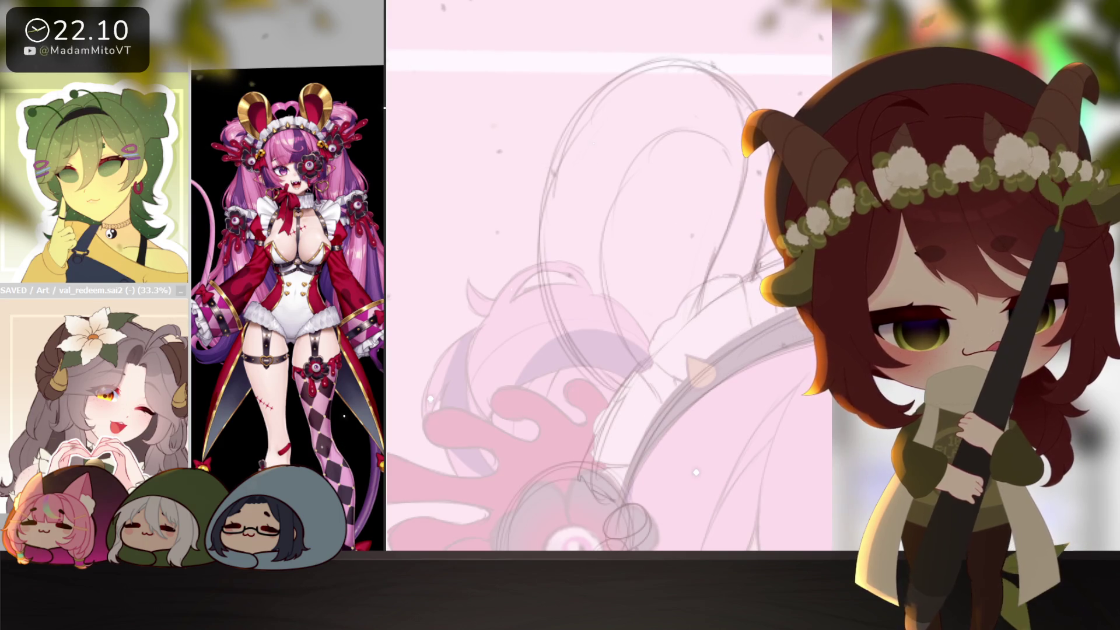
- Sketch the closed loop outline of a round mouse ear on top of the head
{"action": "left_click_drag", "start_coordinate": [631, 403], "coordinate": [572, 360]}
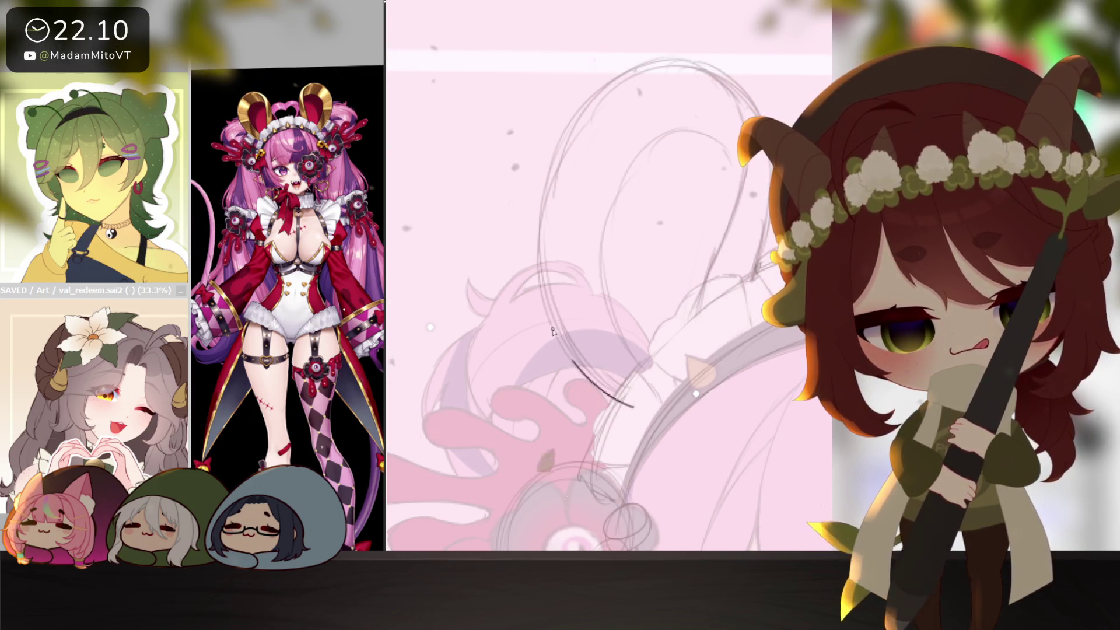
{"action": "left_click_drag", "start_coordinate": [729, 407], "coordinate": [656, 438]}
{"action": "mouse_move", "coordinate": [568, 439]}
{"action": "left_mouse_down"}
{"action": "mouse_move", "coordinate": [482, 198]}
{"action": "mouse_move", "coordinate": [513, 156]}
{"action": "mouse_move", "coordinate": [608, 91]}
{"action": "mouse_move", "coordinate": [696, 148]}
{"action": "mouse_move", "coordinate": [688, 311]}
{"action": "mouse_move", "coordinate": [672, 328]}
{"action": "mouse_move", "coordinate": [677, 267]}
{"action": "mouse_move", "coordinate": [630, 296]}
{"action": "mouse_move", "coordinate": [625, 406]}
{"action": "mouse_move", "coordinate": [744, 328]}
{"action": "left_mouse_up"}
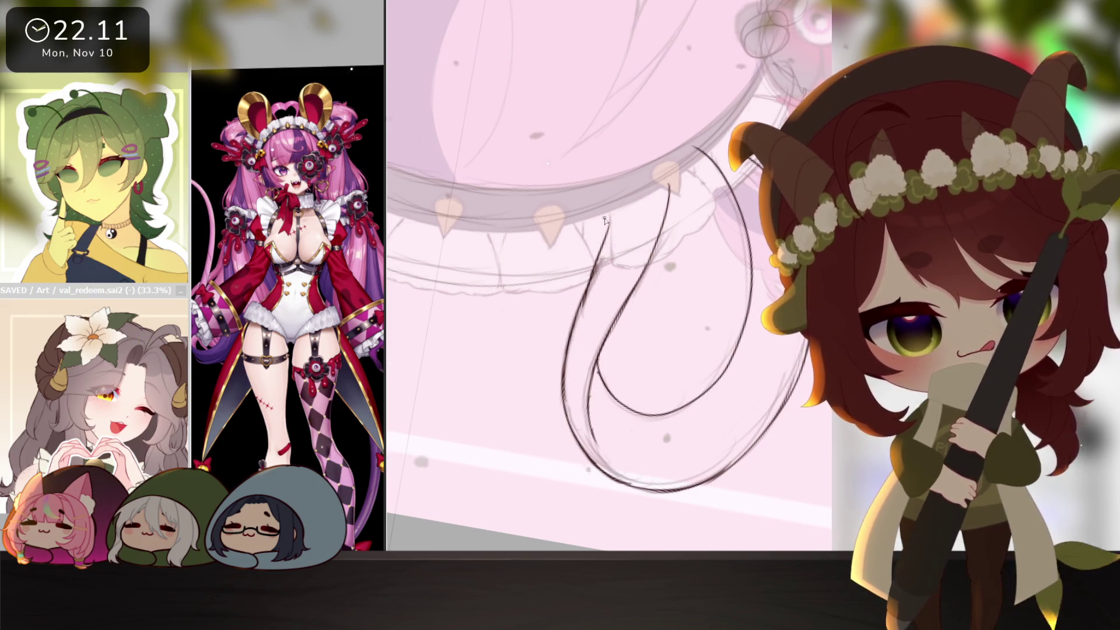
{"action": "left_click_drag", "start_coordinate": [745, 329], "coordinate": [613, 255]}
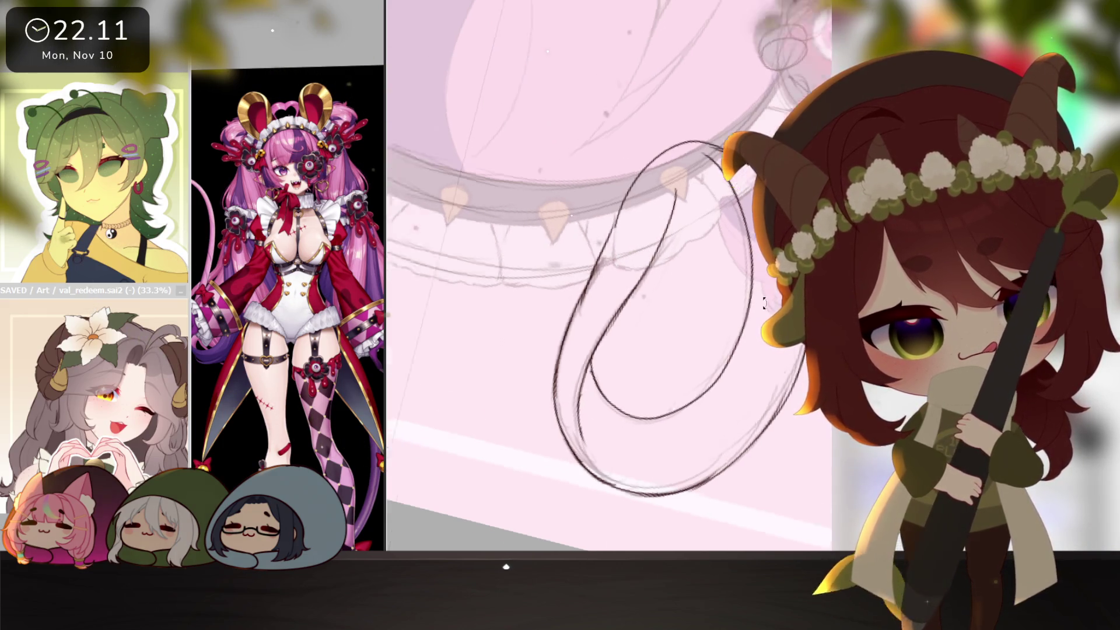
- Select around the ear sketch with the Magic Wand and invert to the ear shape for filling
{"action": "key", "text": "Delete"}
{"action": "key", "text": "Delete"}
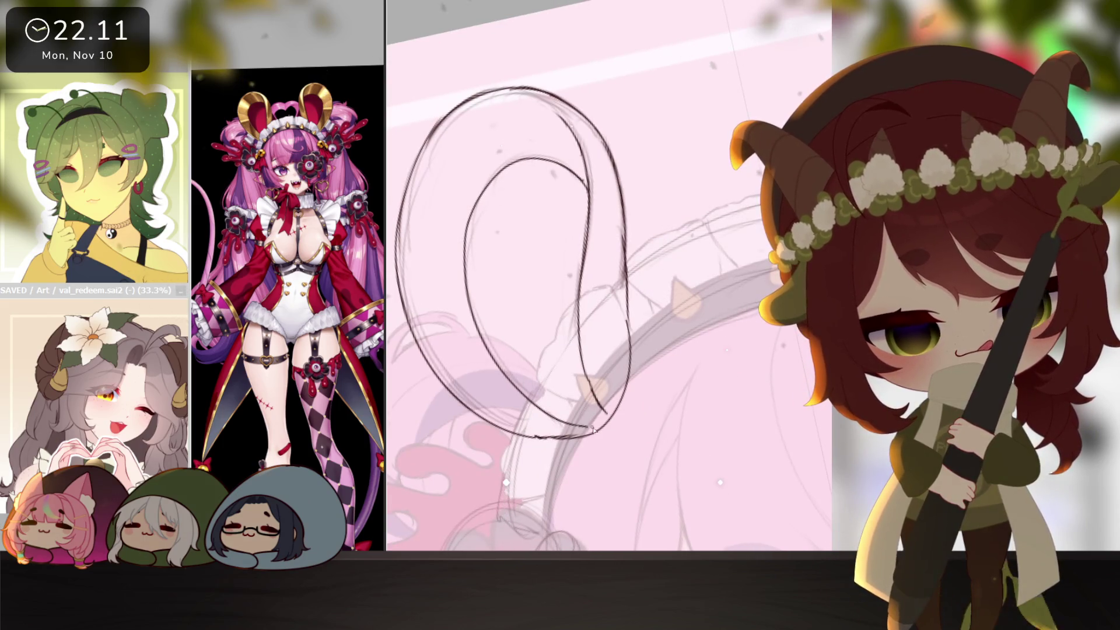
{"action": "scroll", "coordinate": [625, 420], "scroll_direction": "down", "scroll_amount": 1}
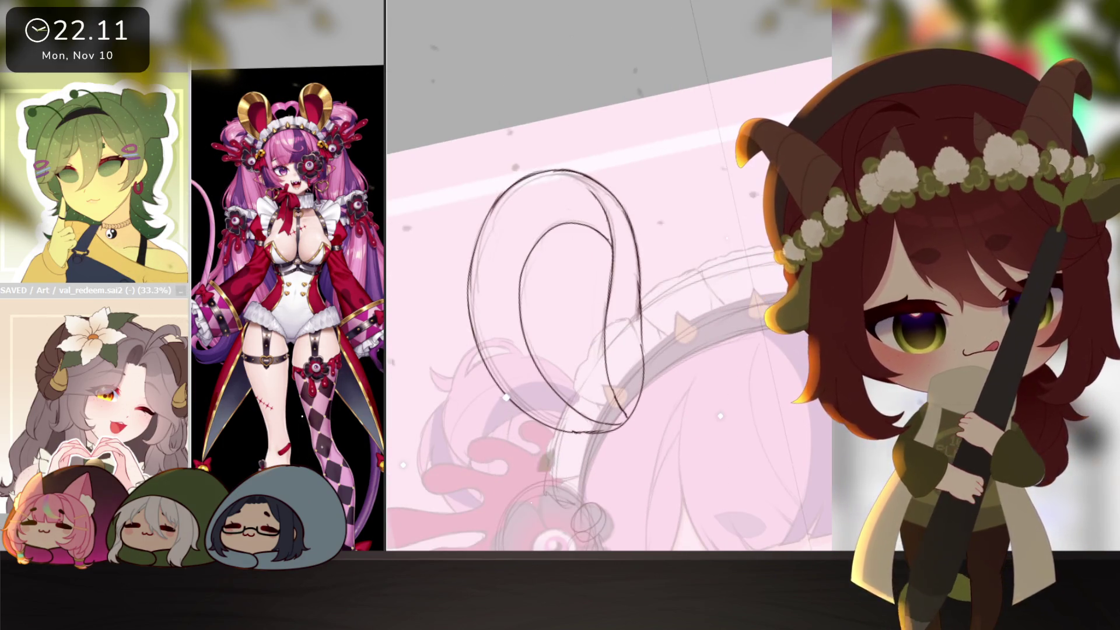
{"action": "left_click", "coordinate": [624, 420]}
{"action": "key", "text": "ctrl+i"}
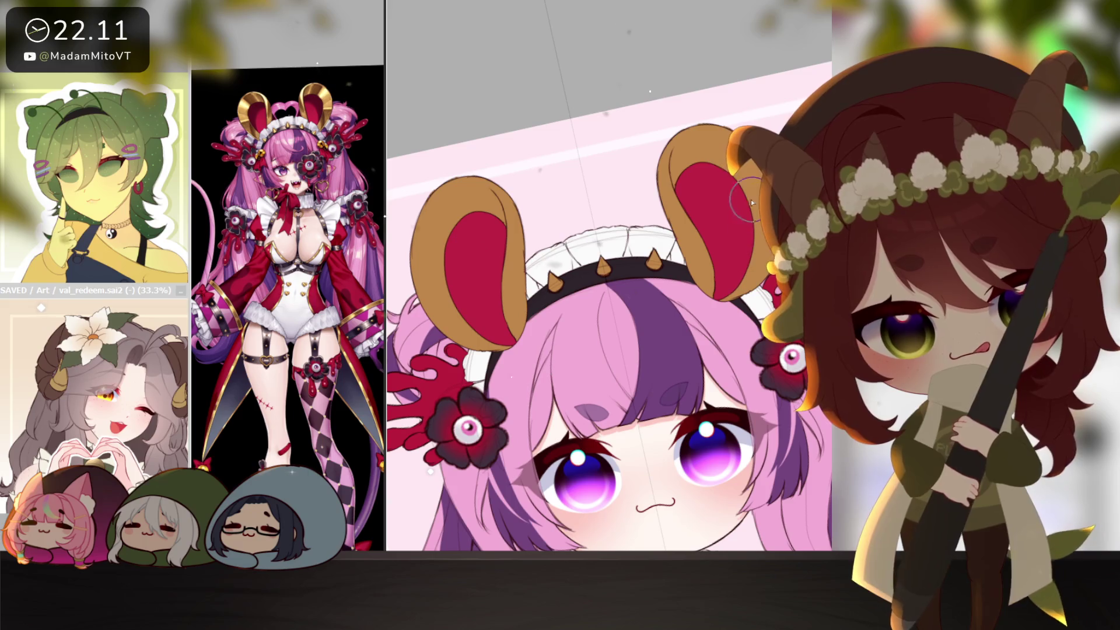
{"action": "scroll", "coordinate": [743, 348], "scroll_direction": "down", "scroll_amount": 3}
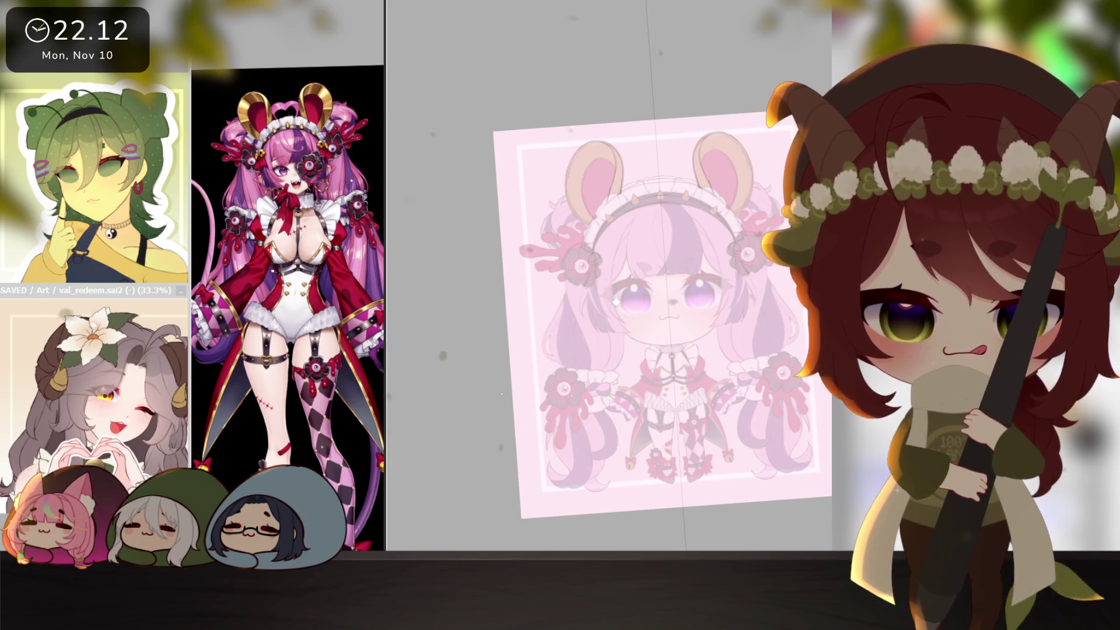
{"action": "scroll", "coordinate": [640, 316], "scroll_direction": "up", "scroll_amount": 3}
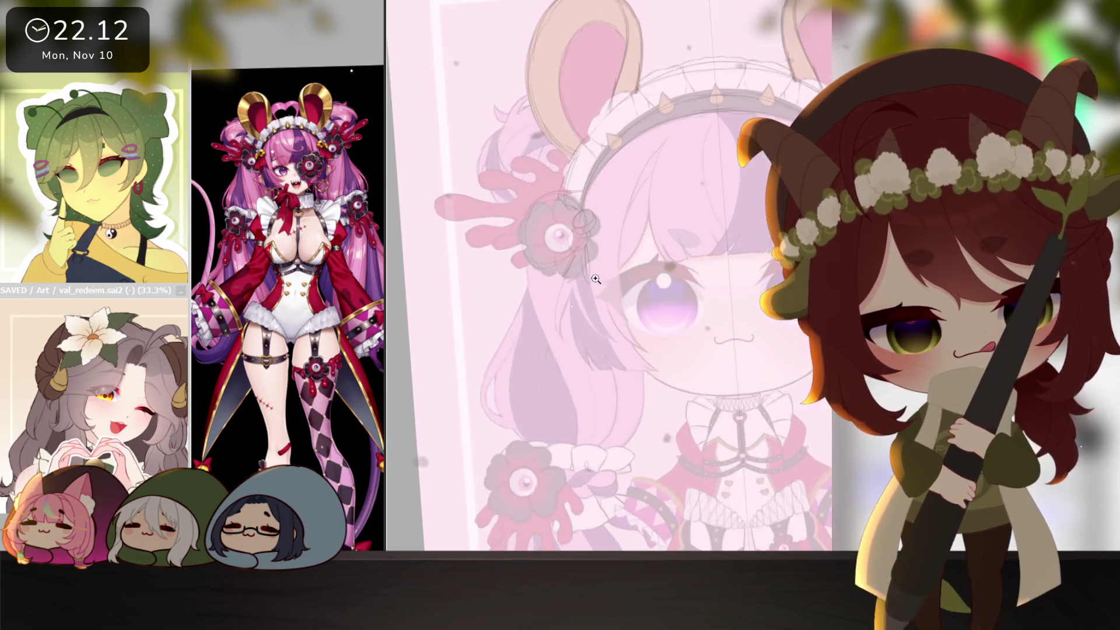
{"action": "scroll", "coordinate": [640, 317], "scroll_direction": "up", "scroll_amount": 3}
{"action": "scroll", "coordinate": [609, 349], "scroll_direction": "up", "scroll_amount": 3}
{"action": "scroll", "coordinate": [247, 172], "scroll_direction": "up", "scroll_amount": 3}
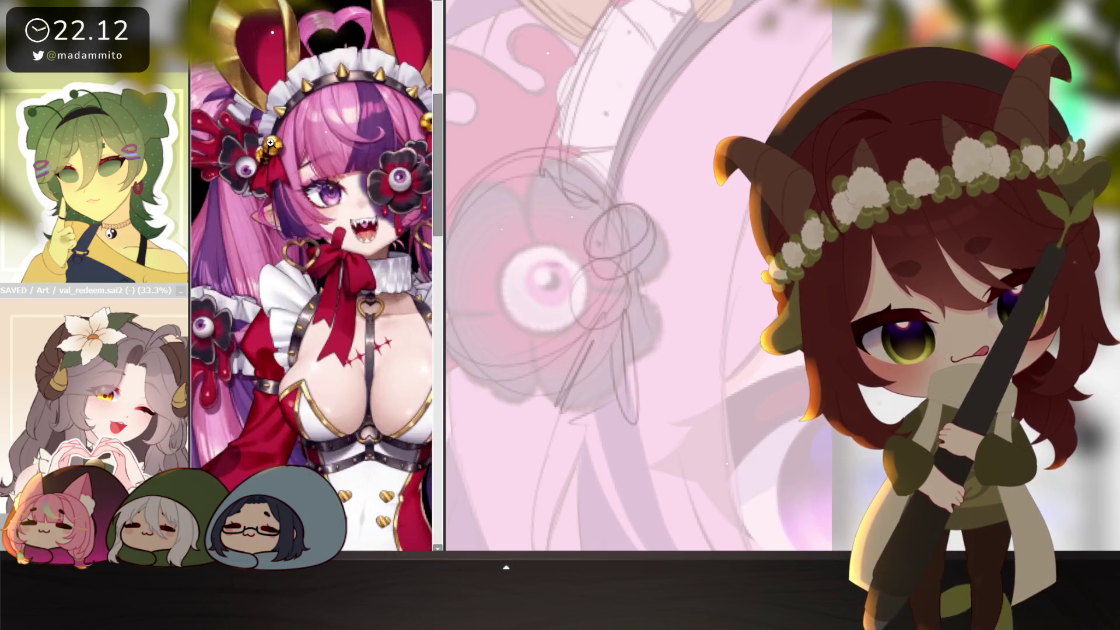
{"action": "scroll", "coordinate": [248, 172], "scroll_direction": "up", "scroll_amount": 2}
- Enlarge the reference's hair bells, shrink the brush and start a bell circle on the hair flower
{"action": "left_click_drag", "start_coordinate": [434, 201], "coordinate": [385, 205]}
{"action": "key", "text": "bracketleft"}
{"action": "key", "text": "bracketleft"}
{"action": "key", "text": "bracketleft"}
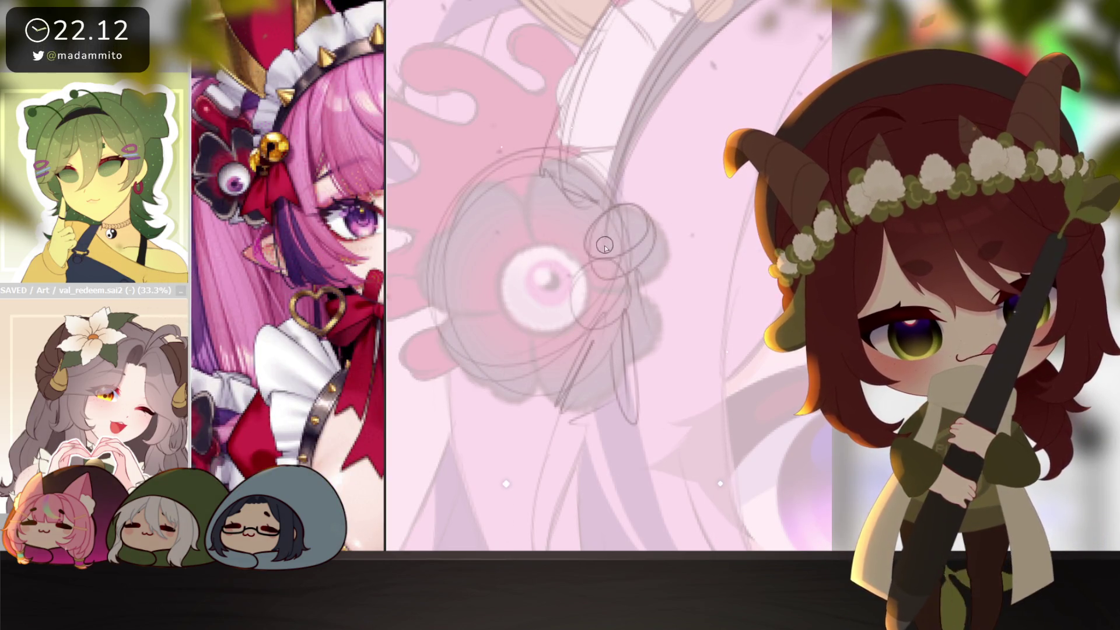
{"action": "left_click_drag", "start_coordinate": [612, 209], "coordinate": [592, 266]}
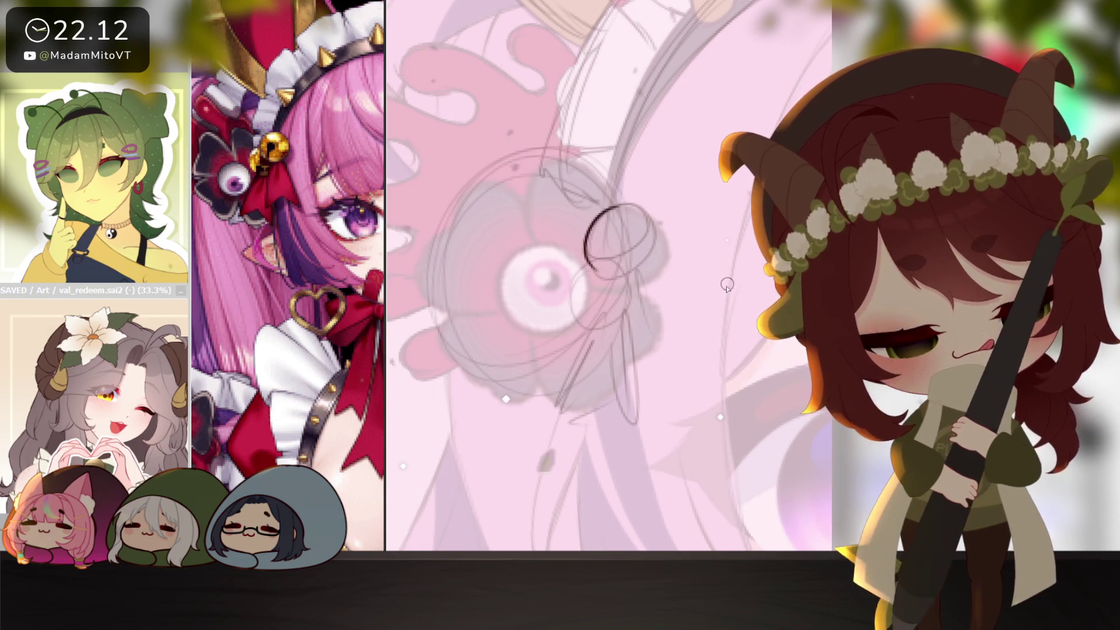
- Close the first bell's circle and draw the slit inside it
{"action": "mouse_move", "coordinate": [643, 218]}
{"action": "left_mouse_down"}
{"action": "mouse_move", "coordinate": [591, 267]}
{"action": "mouse_move", "coordinate": [635, 262]}
{"action": "left_mouse_up"}
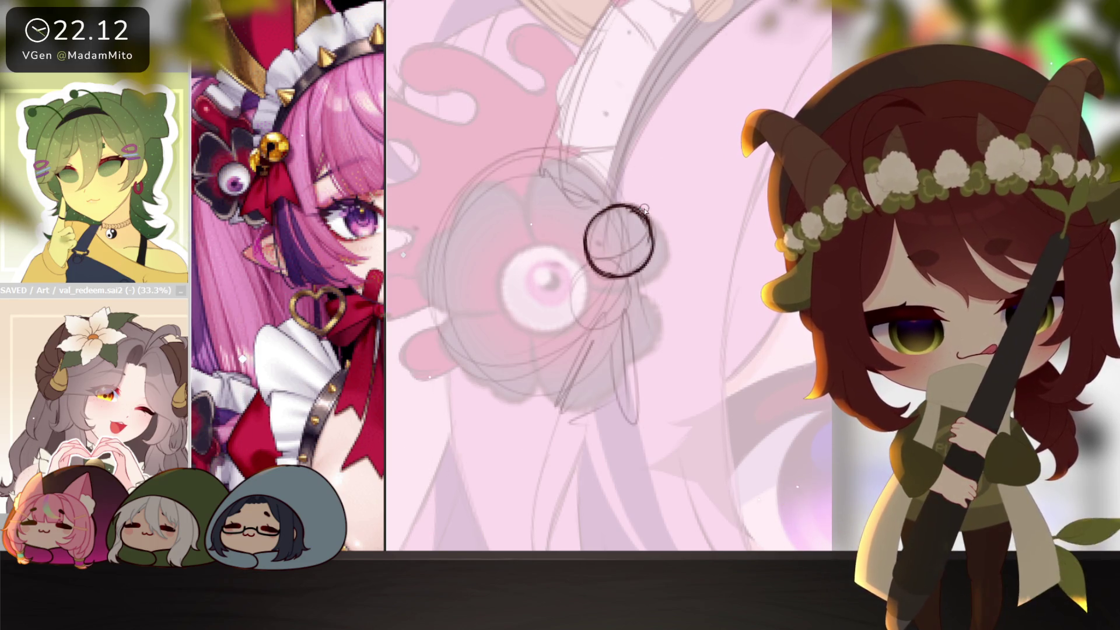
{"action": "mouse_move", "coordinate": [595, 267]}
{"action": "left_mouse_down"}
{"action": "mouse_move", "coordinate": [615, 242]}
{"action": "mouse_move", "coordinate": [565, 303]}
{"action": "mouse_move", "coordinate": [604, 331]}
{"action": "mouse_move", "coordinate": [602, 346]}
{"action": "mouse_move", "coordinate": [632, 308]}
{"action": "mouse_move", "coordinate": [592, 316]}
{"action": "mouse_move", "coordinate": [594, 336]}
{"action": "left_mouse_up"}
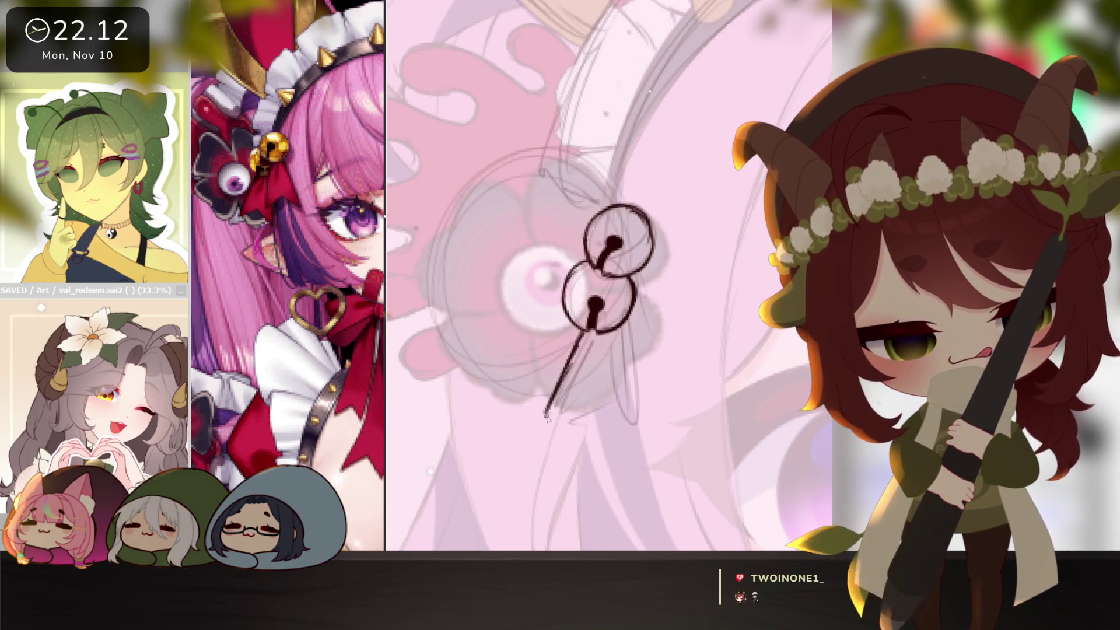
- Sketch the ribbon hanging below the bells with its side and right edges
{"action": "left_click_drag", "start_coordinate": [602, 420], "coordinate": [626, 435]}
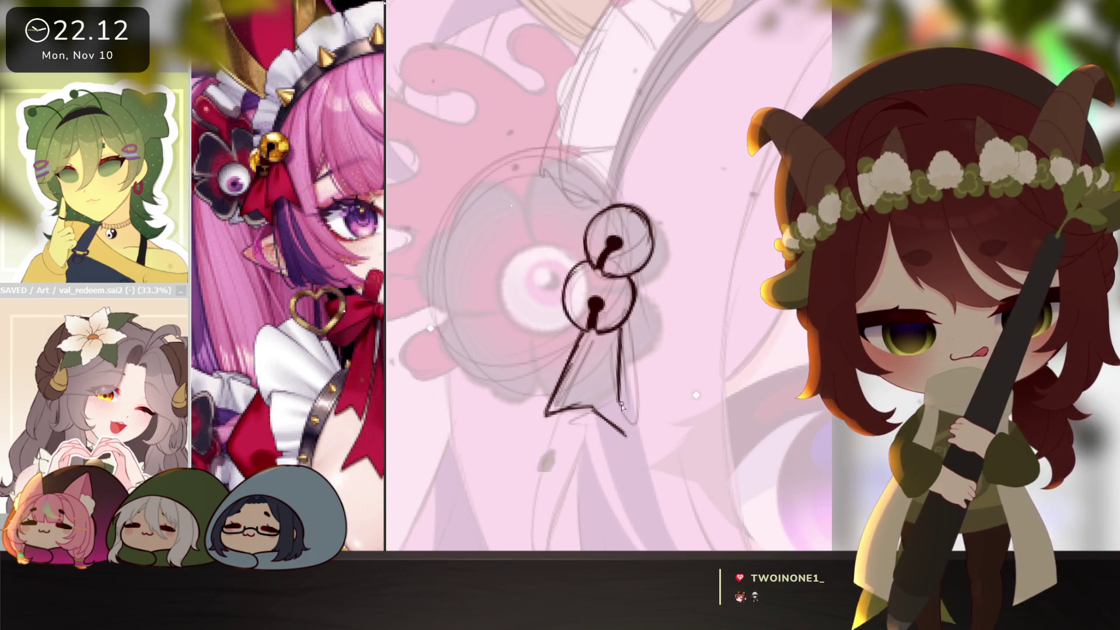
{"action": "left_click_drag", "start_coordinate": [627, 400], "coordinate": [658, 380]}
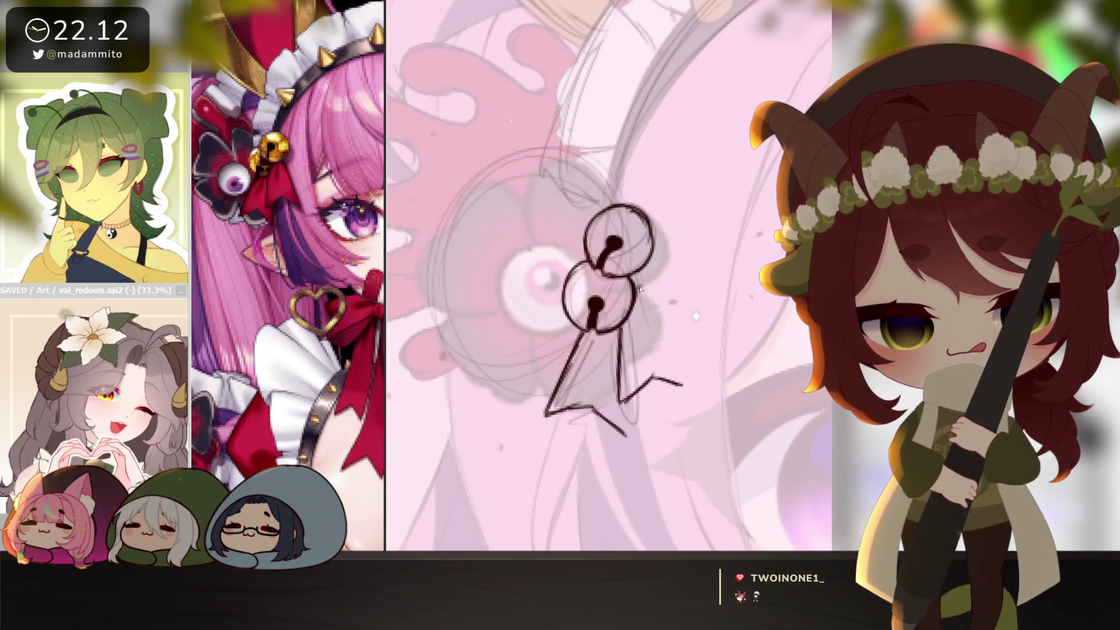
{"action": "left_click_drag", "start_coordinate": [630, 276], "coordinate": [665, 341]}
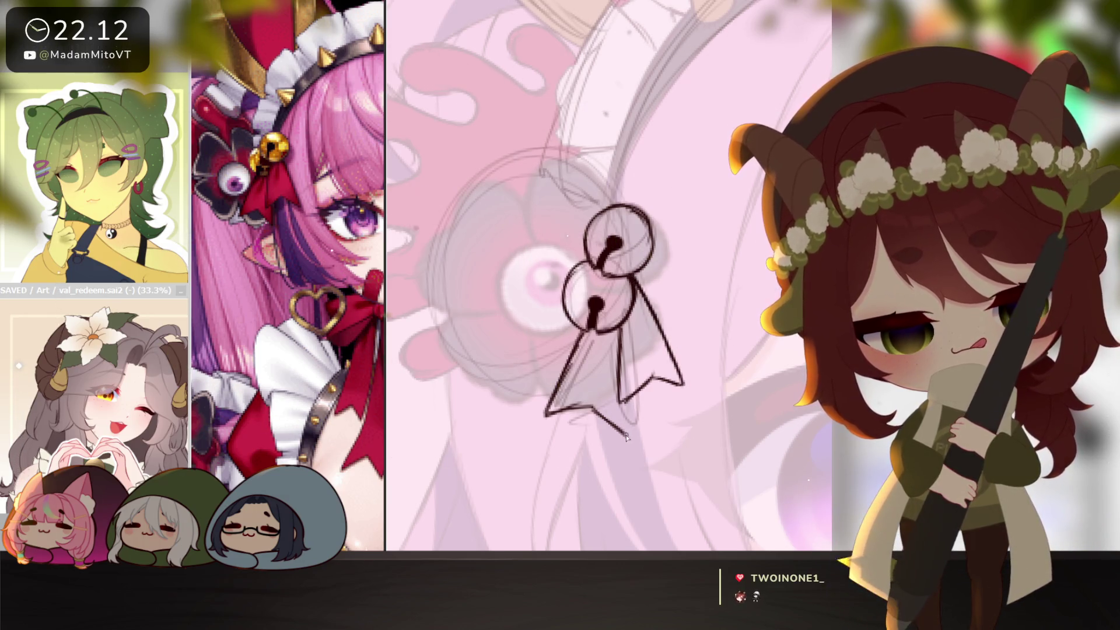
{"action": "scroll", "coordinate": [645, 419], "scroll_direction": "down", "scroll_amount": 2}
{"action": "scroll", "coordinate": [613, 438], "scroll_direction": "down", "scroll_amount": 2}
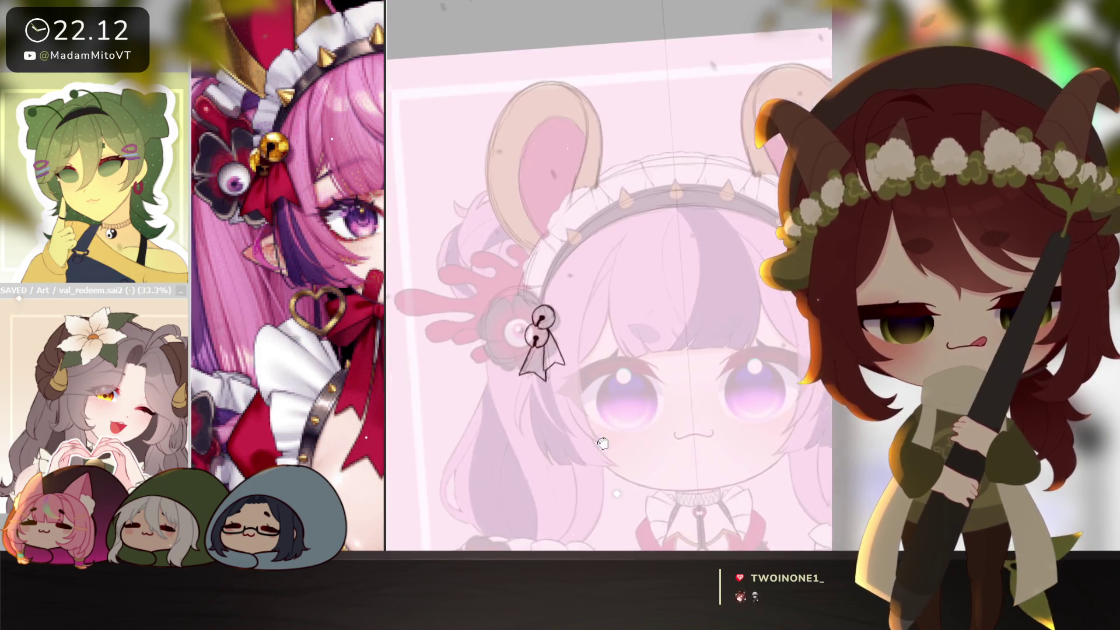
- Undo stray strokes, check the bell sketch, then paint the flower bells gold with dark slits
{"action": "key", "text": "ctrl+z"}
{"action": "scroll", "coordinate": [705, 435], "scroll_direction": "up", "scroll_amount": 2}
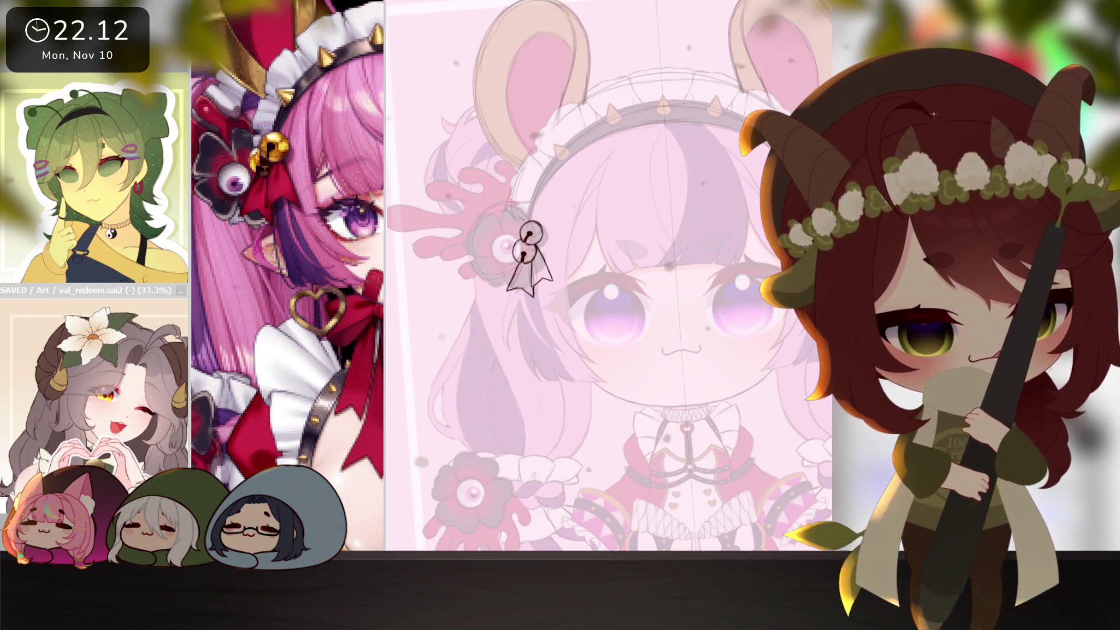
{"action": "key", "text": "ctrl+a"}
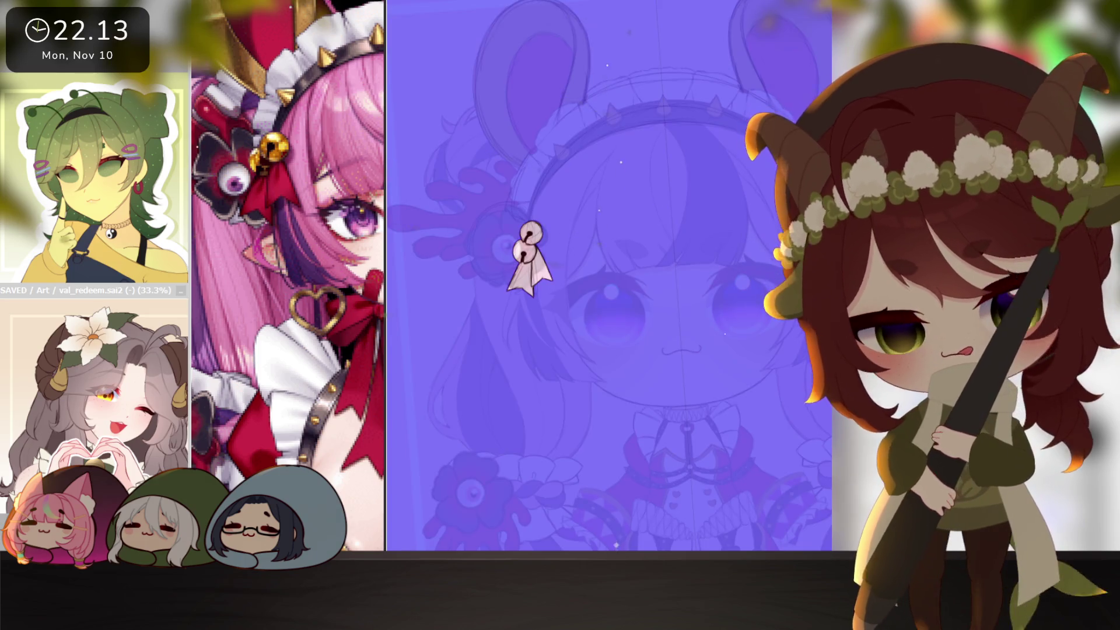
{"action": "key", "text": "ctrl+d"}
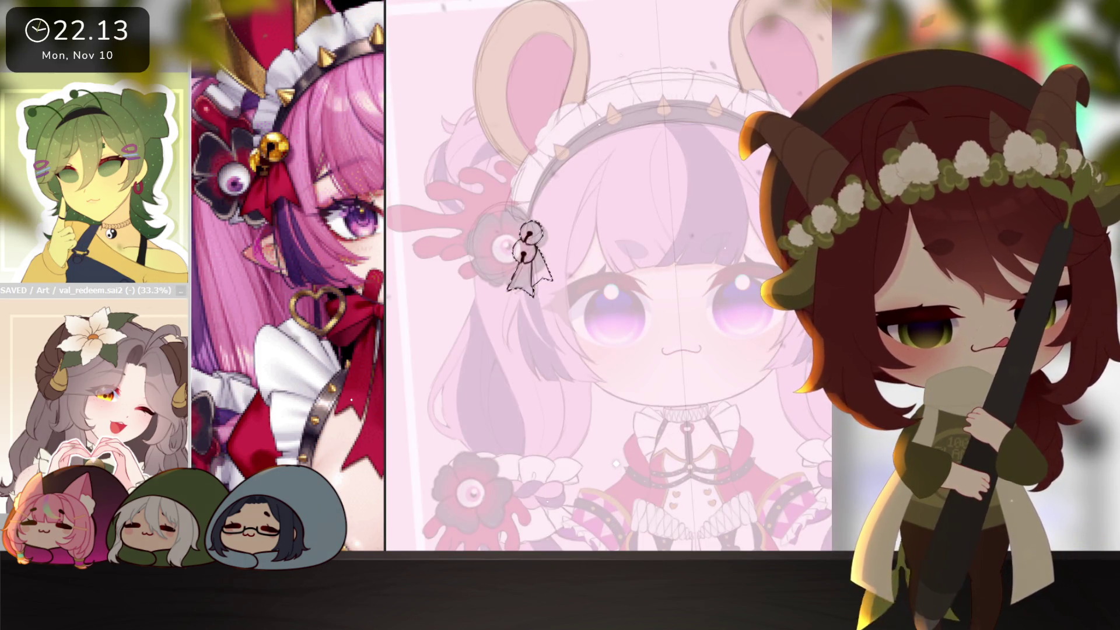
{"action": "key", "text": "ctrl+z"}
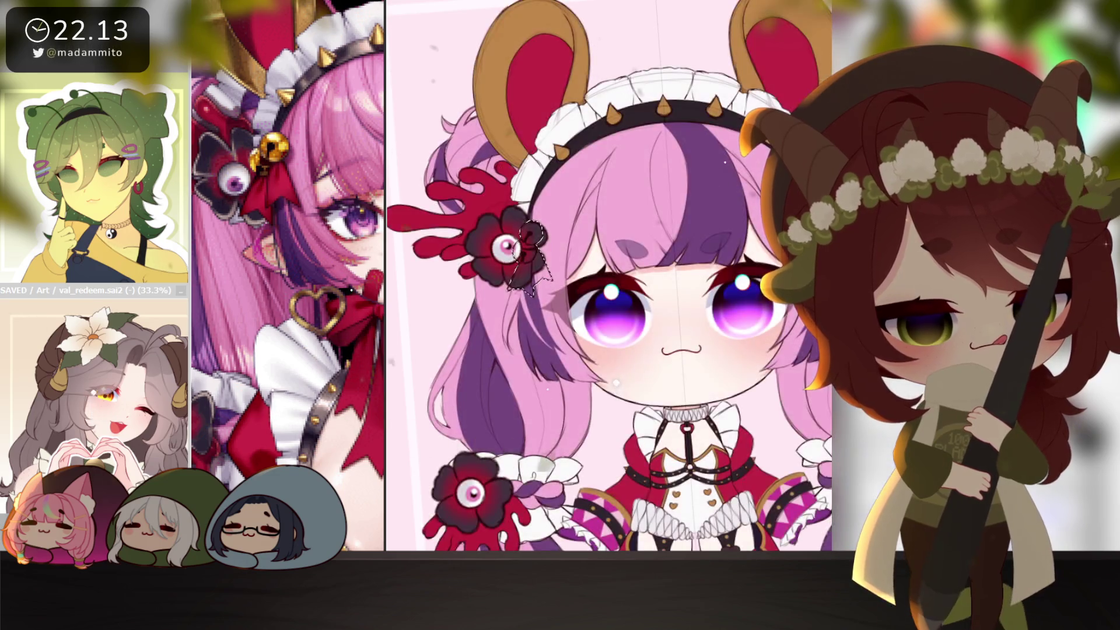
{"action": "scroll", "coordinate": [609, 276], "scroll_direction": "down", "scroll_amount": 3}
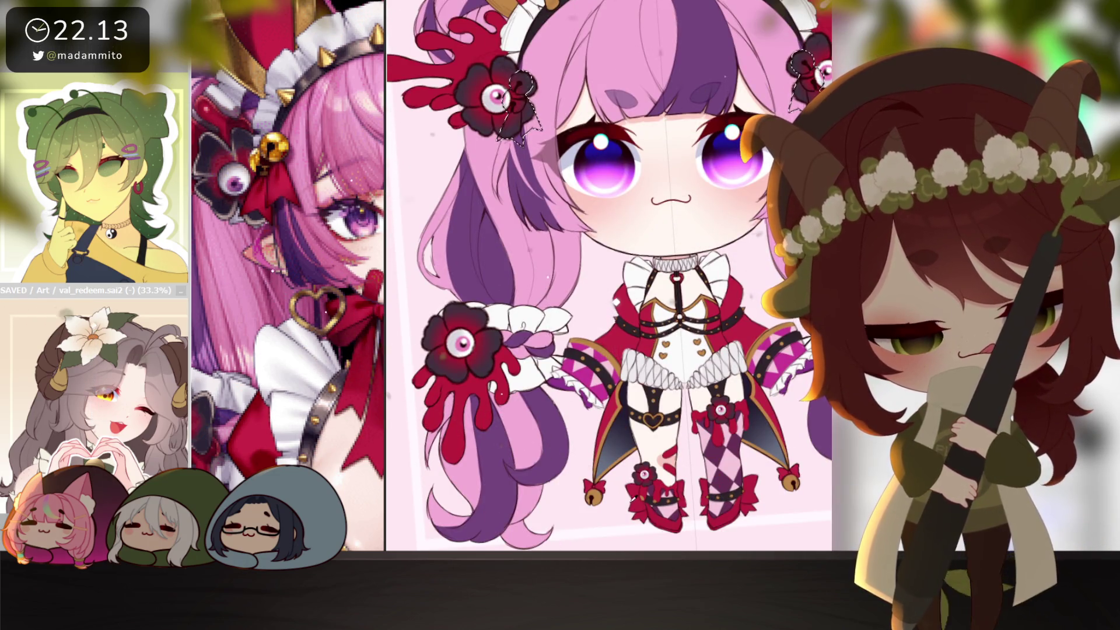
{"action": "scroll", "coordinate": [609, 276], "scroll_direction": "up", "scroll_amount": 3}
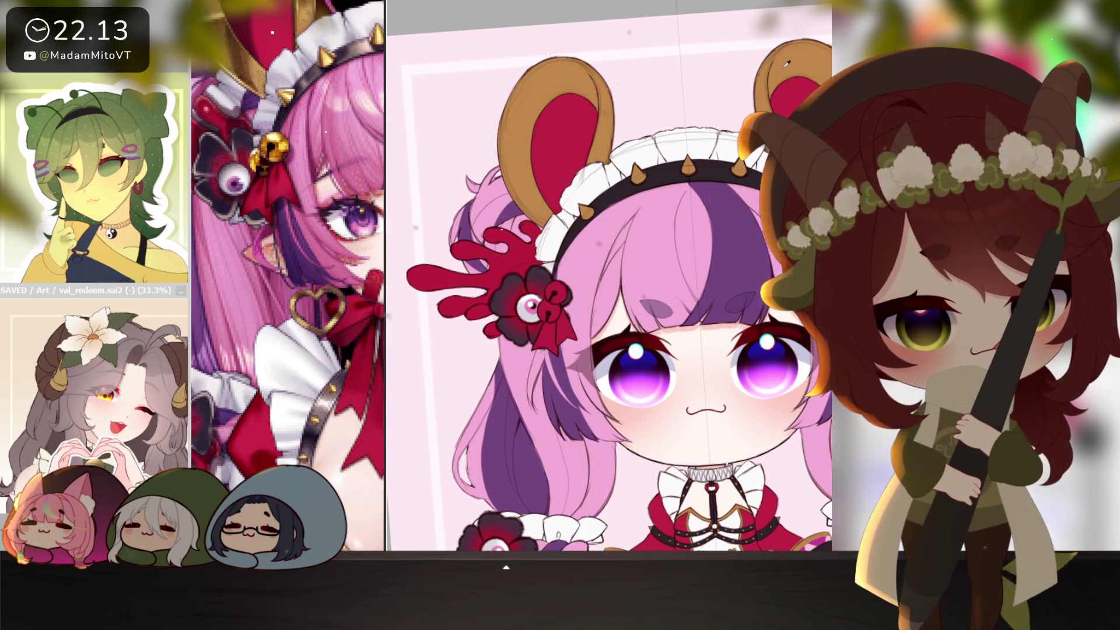
{"action": "scroll", "coordinate": [594, 248], "scroll_direction": "up", "scroll_amount": 1}
{"action": "scroll", "coordinate": [594, 248], "scroll_direction": "up", "scroll_amount": 1}
{"action": "left_click_drag", "start_coordinate": [581, 248], "coordinate": [565, 294]}
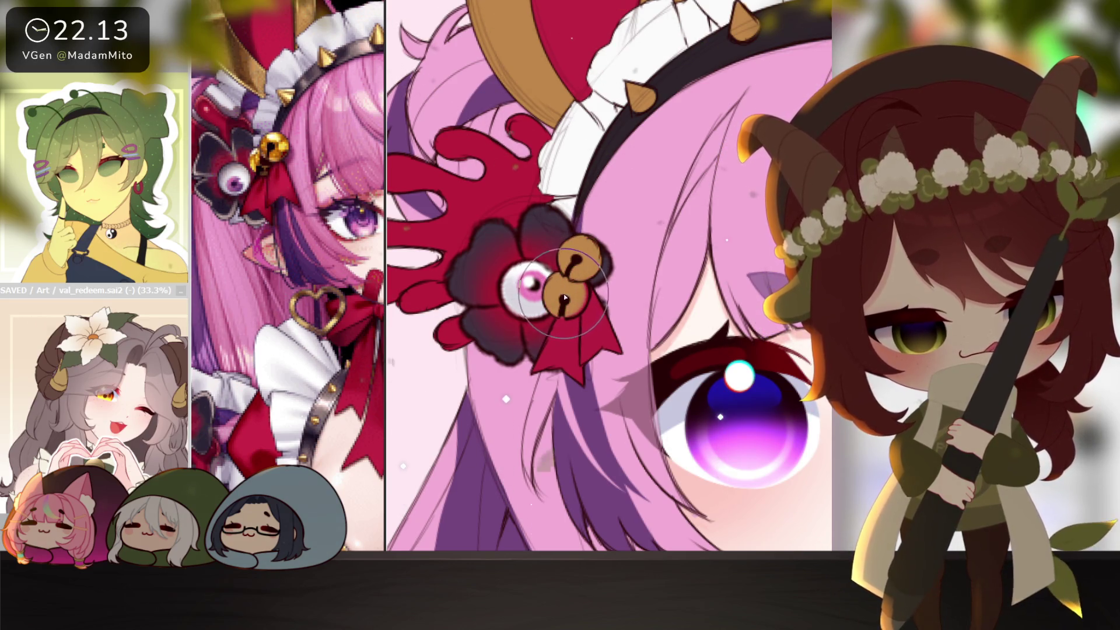
{"action": "scroll", "coordinate": [590, 324], "scroll_direction": "down", "scroll_amount": 3}
{"action": "scroll", "coordinate": [617, 353], "scroll_direction": "up", "scroll_amount": 1}
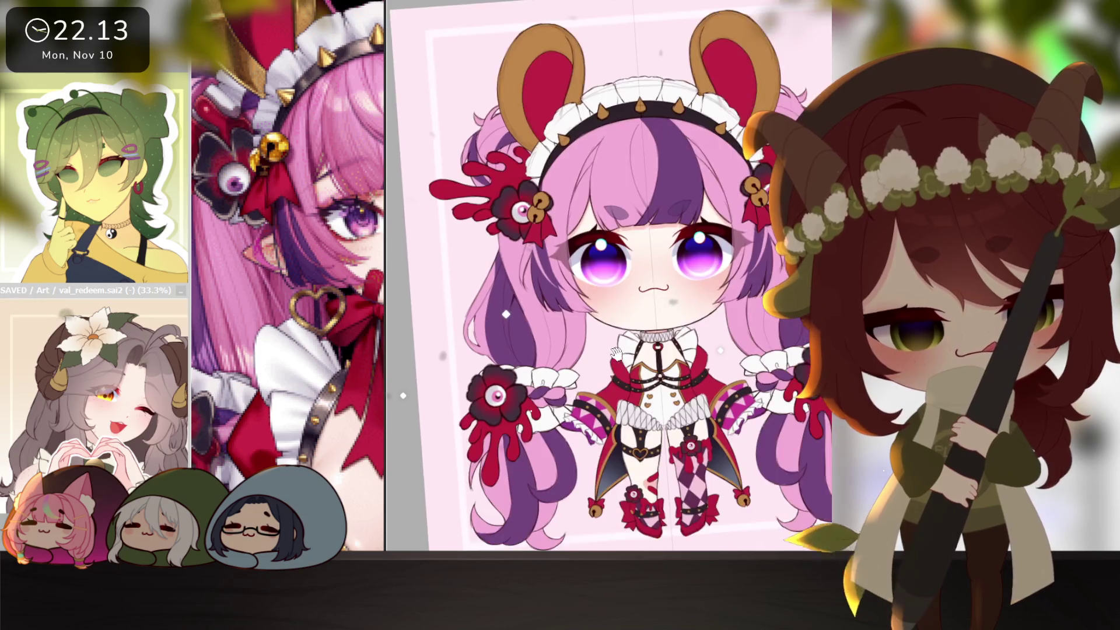
- Shift the character view upward and resize the reference to show the whole character
{"action": "left_click_drag", "start_coordinate": [617, 352], "coordinate": [607, 276]}
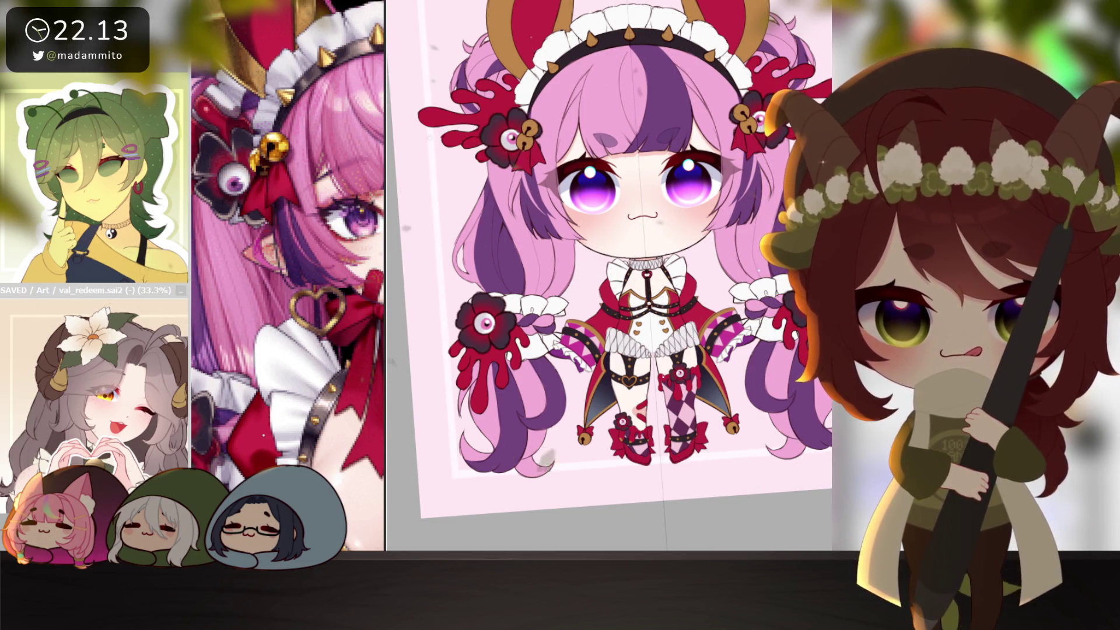
{"action": "scroll", "coordinate": [717, 390], "scroll_direction": "down", "scroll_amount": 3}
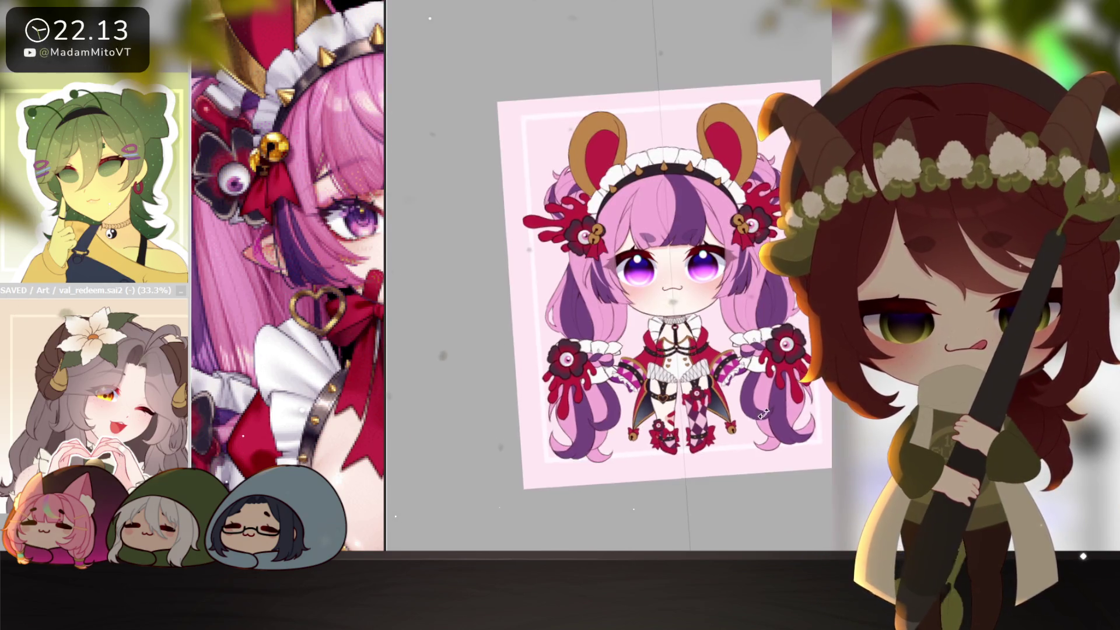
{"action": "scroll", "coordinate": [717, 391], "scroll_direction": "up", "scroll_amount": 3}
{"action": "mouse_move", "coordinate": [386, 351]}
{"action": "left_mouse_down"}
{"action": "mouse_move", "coordinate": [446, 350]}
{"action": "mouse_move", "coordinate": [385, 351]}
{"action": "left_mouse_up"}
{"action": "scroll", "coordinate": [370, 346], "scroll_direction": "down", "scroll_amount": 3}
{"action": "scroll", "coordinate": [371, 345], "scroll_direction": "up", "scroll_amount": 3}
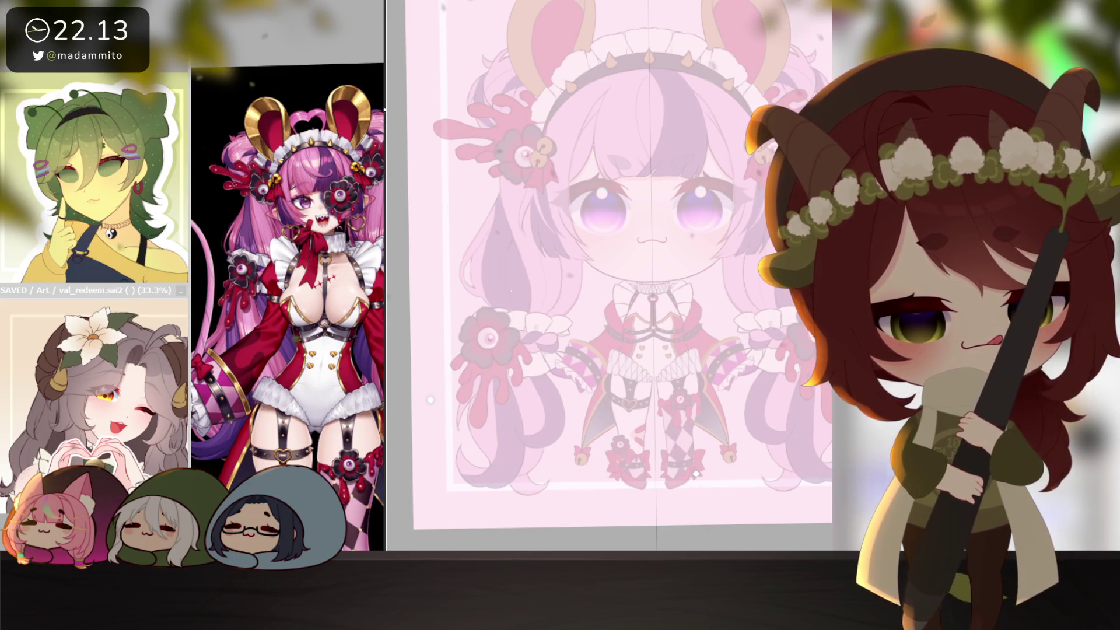
{"action": "scroll", "coordinate": [671, 425], "scroll_direction": "up", "scroll_amount": 3}
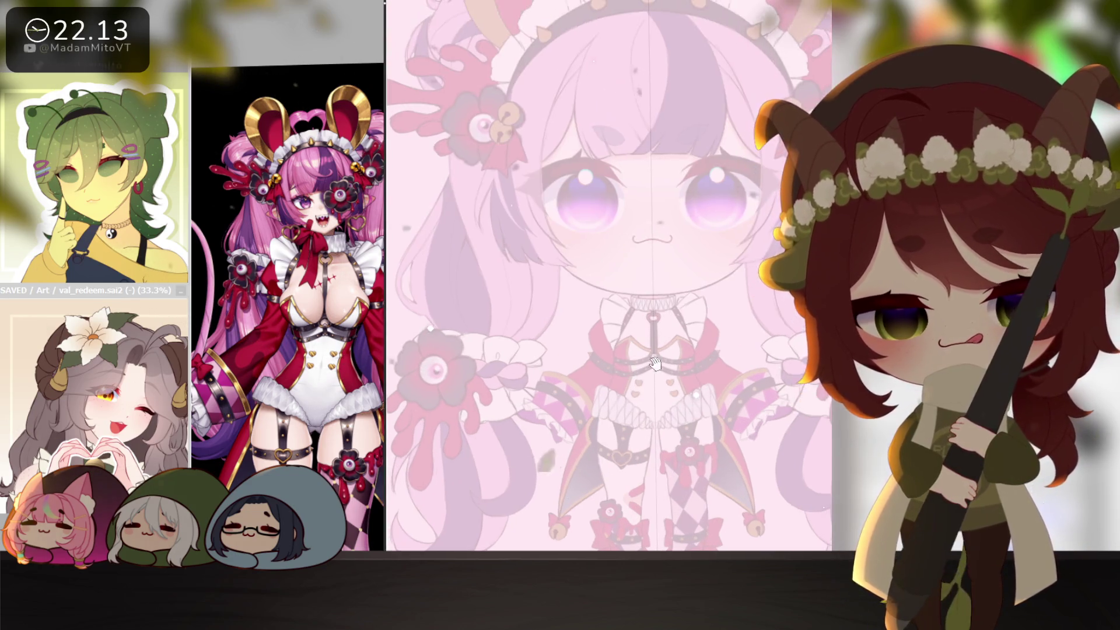
{"action": "scroll", "coordinate": [672, 425], "scroll_direction": "down", "scroll_amount": 1}
{"action": "scroll", "coordinate": [616, 175], "scroll_direction": "up", "scroll_amount": 2}
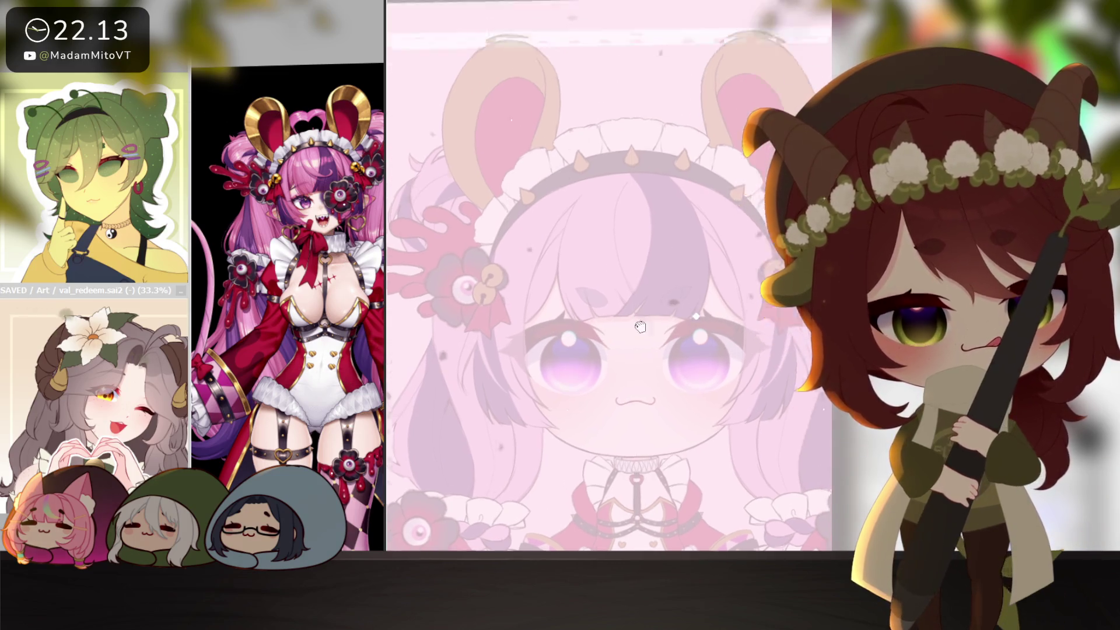
{"action": "scroll", "coordinate": [616, 174], "scroll_direction": "up", "scroll_amount": 2}
- Sketch a heart above the headband with both lobes and an inner line, undoing a stray hook
{"action": "left_click_drag", "start_coordinate": [596, 191], "coordinate": [611, 206]}
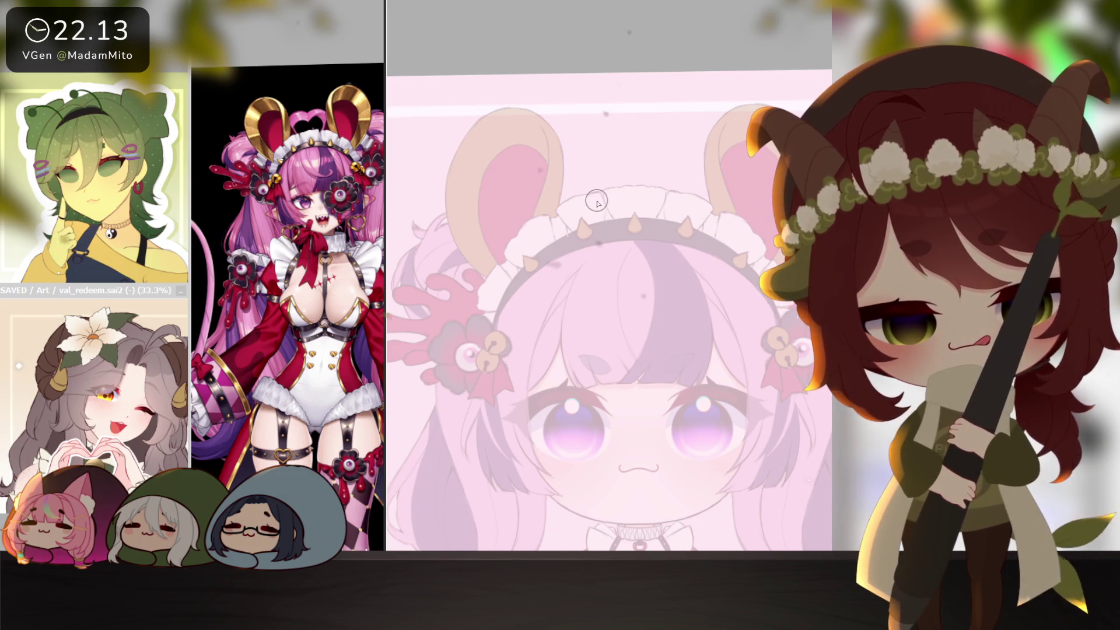
{"action": "left_click_drag", "start_coordinate": [606, 210], "coordinate": [613, 129]}
{"action": "key", "text": "ctrl+z"}
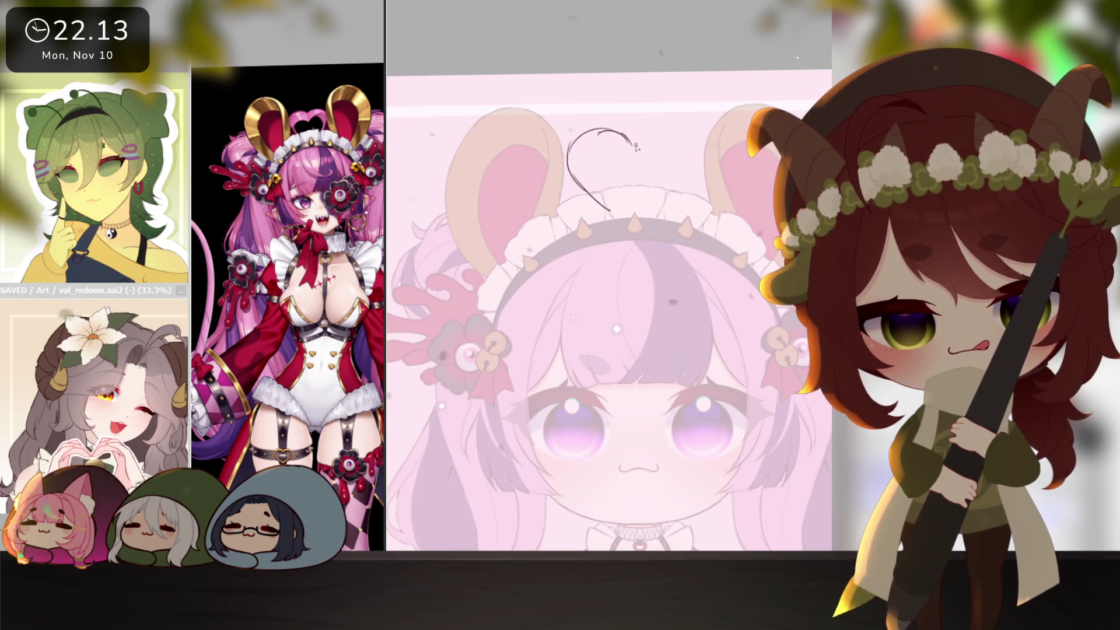
{"action": "left_click_drag", "start_coordinate": [632, 140], "coordinate": [693, 150]}
{"action": "left_click_drag", "start_coordinate": [634, 171], "coordinate": [665, 155]}
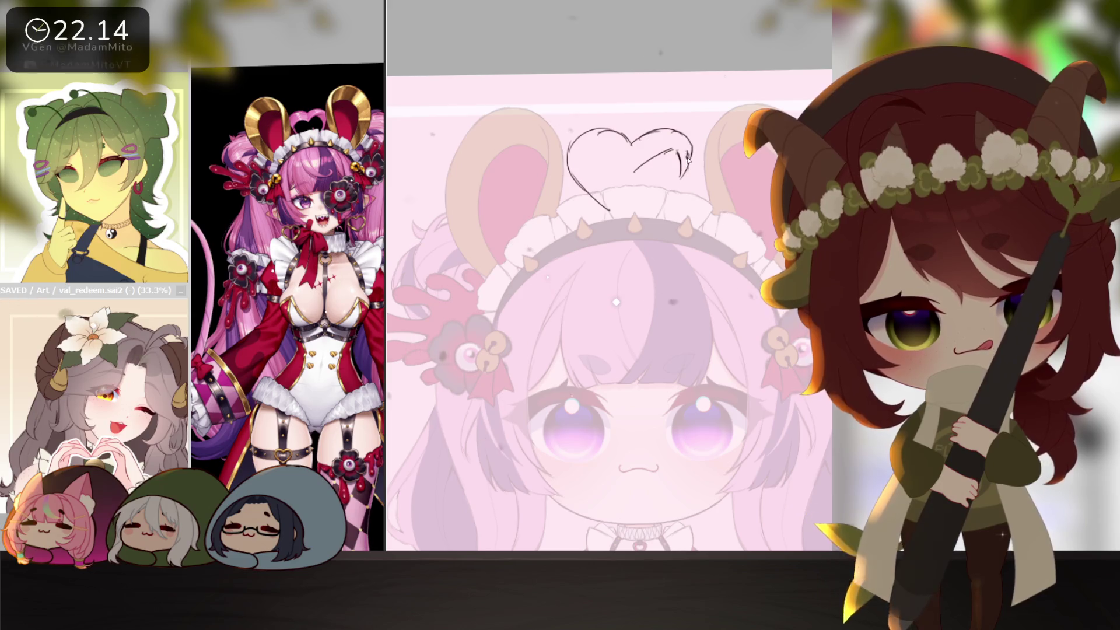
{"action": "left_click_drag", "start_coordinate": [692, 149], "coordinate": [652, 173]}
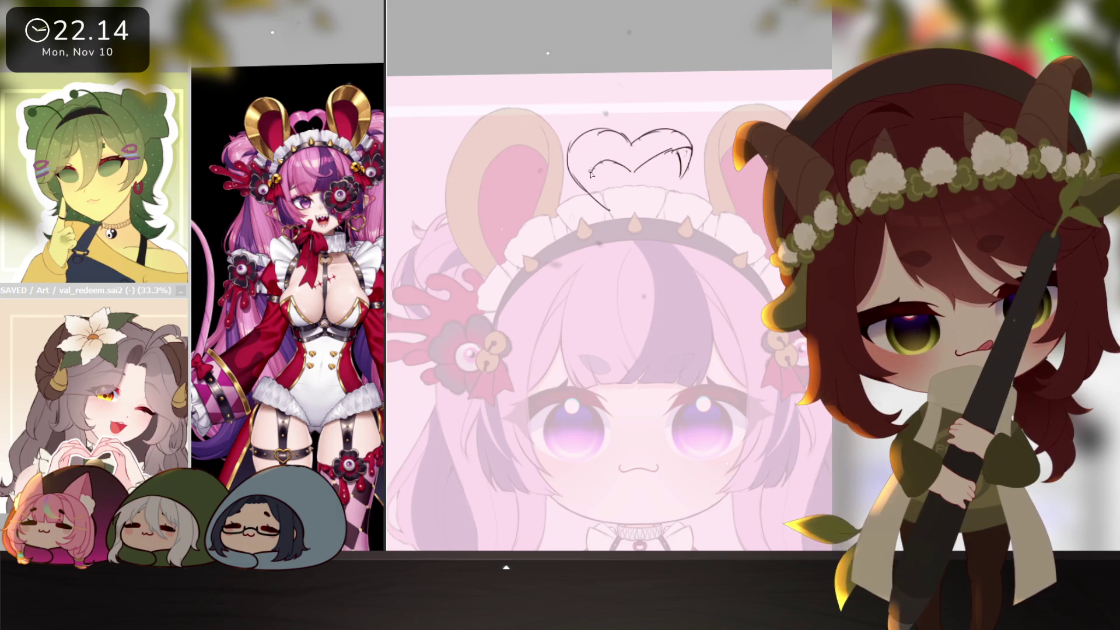
{"action": "scroll", "coordinate": [595, 193], "scroll_direction": "up", "scroll_amount": 2}
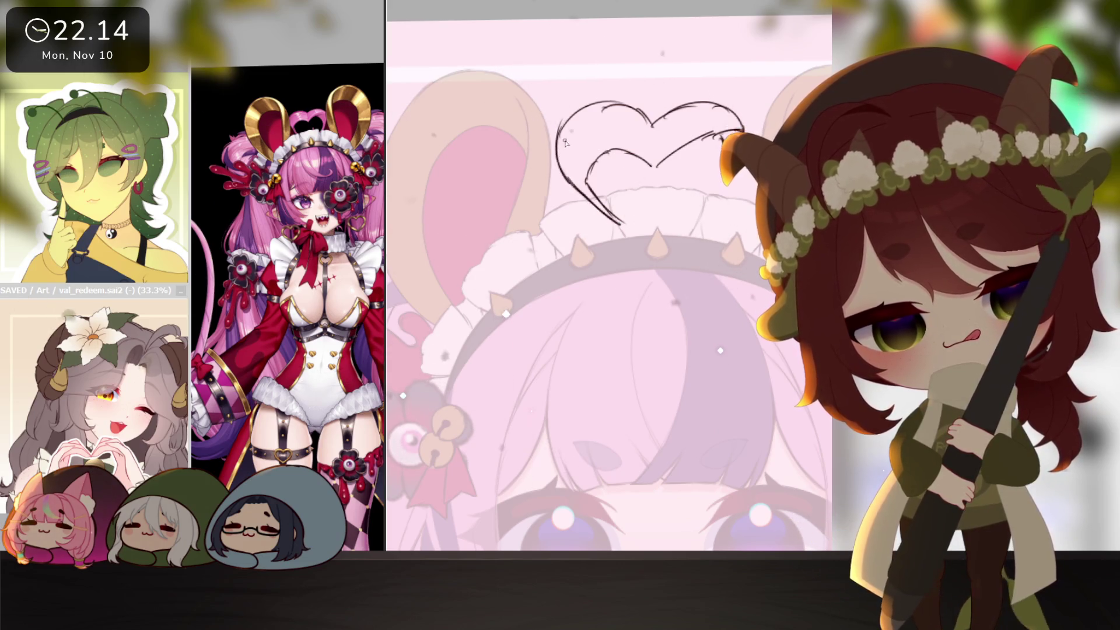
- Straighten the view and select the empty area around the heart with the Magic Wand
{"action": "left_click_drag", "start_coordinate": [592, 168], "coordinate": [691, 368]}
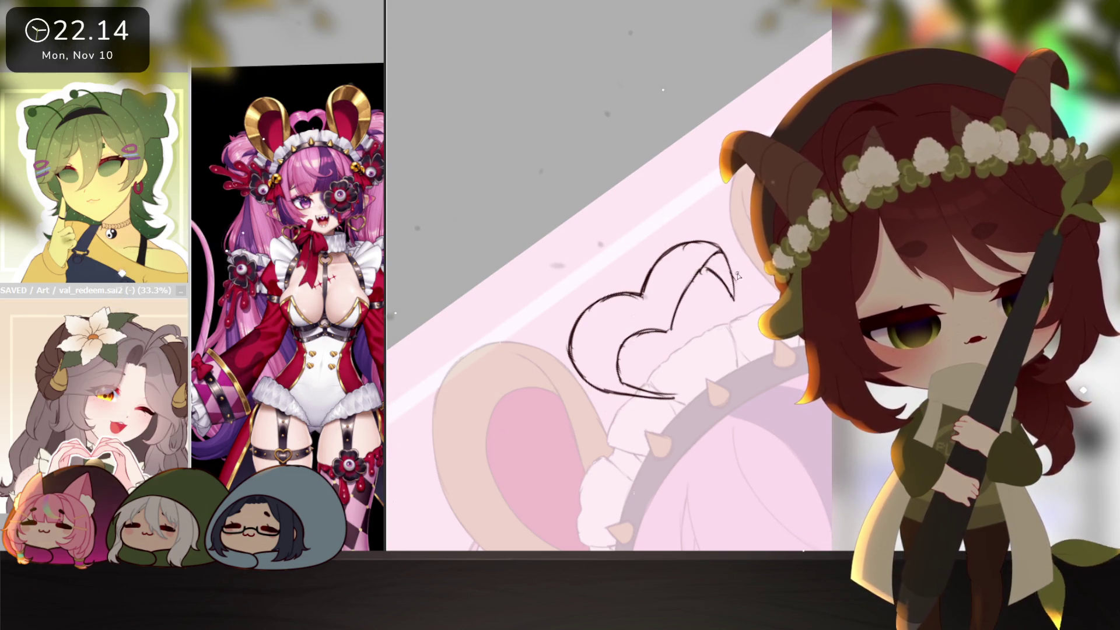
{"action": "key", "text": "Home"}
{"action": "key", "text": "End"}
{"action": "left_click_drag", "start_coordinate": [719, 206], "coordinate": [627, 242]}
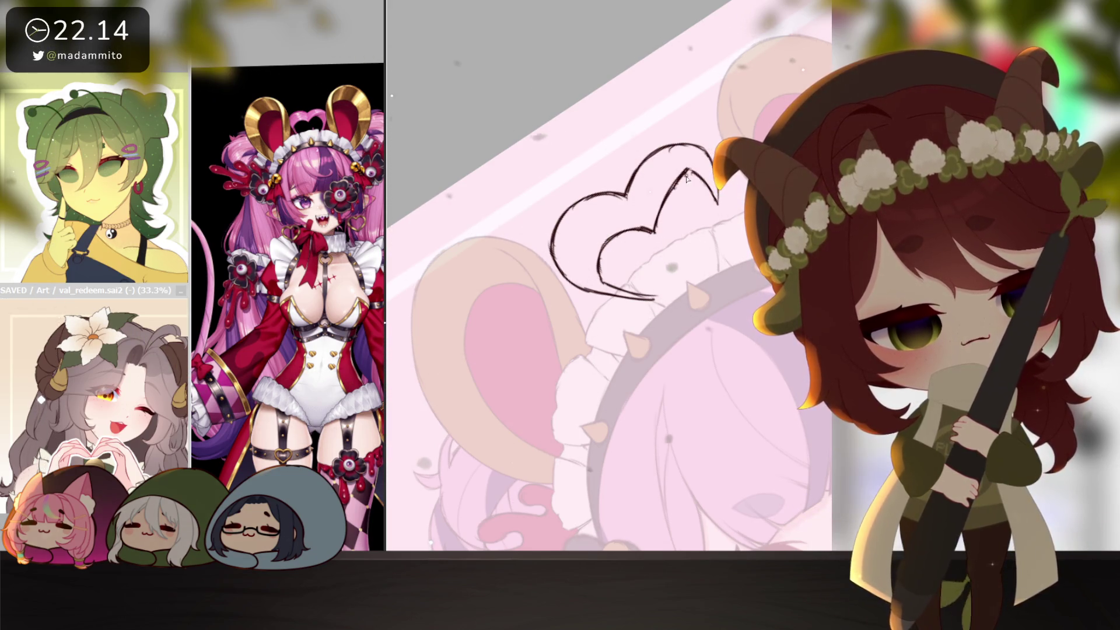
{"action": "key", "text": "Home"}
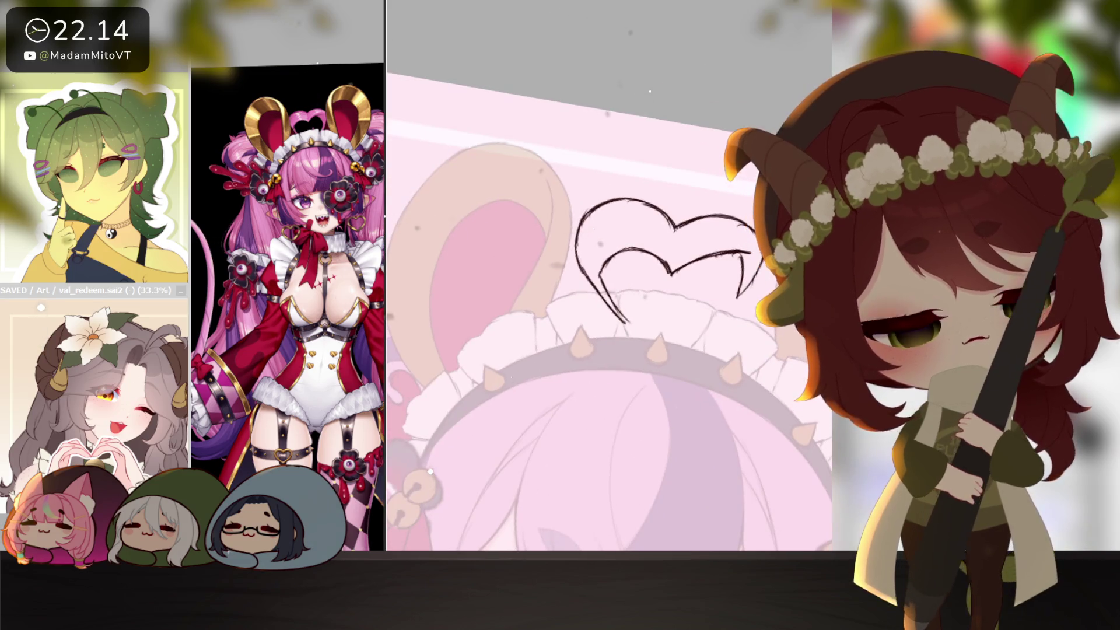
{"action": "left_click", "coordinate": [428, 398]}
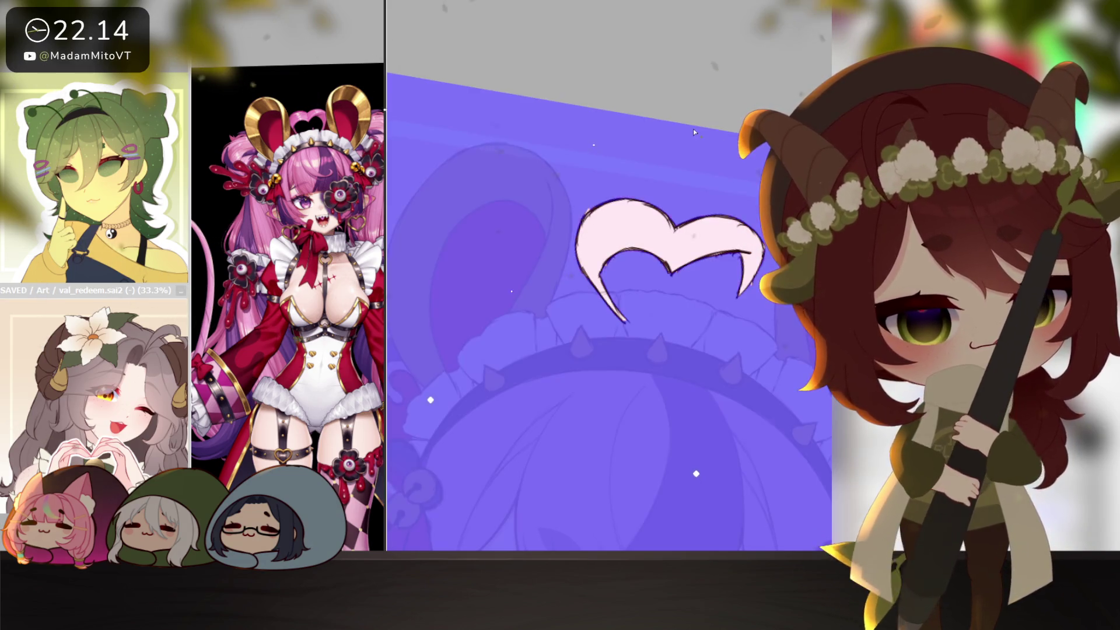
- Invert the selection to the heart, fill it with solid pink and deselect
{"action": "key", "text": "ctrl+i"}
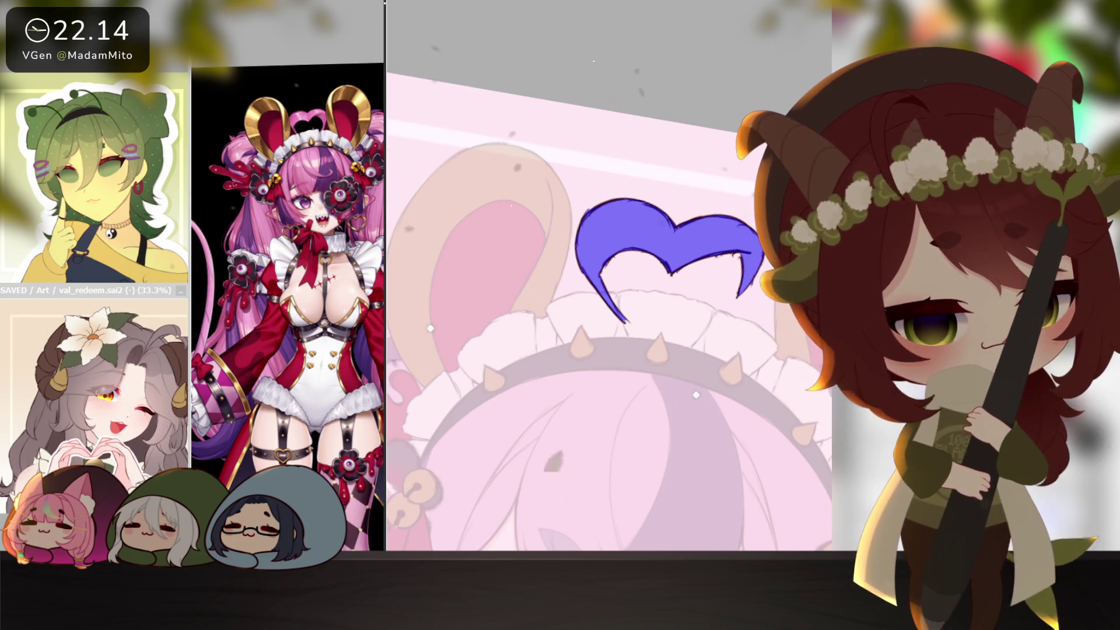
{"action": "key", "text": "b"}
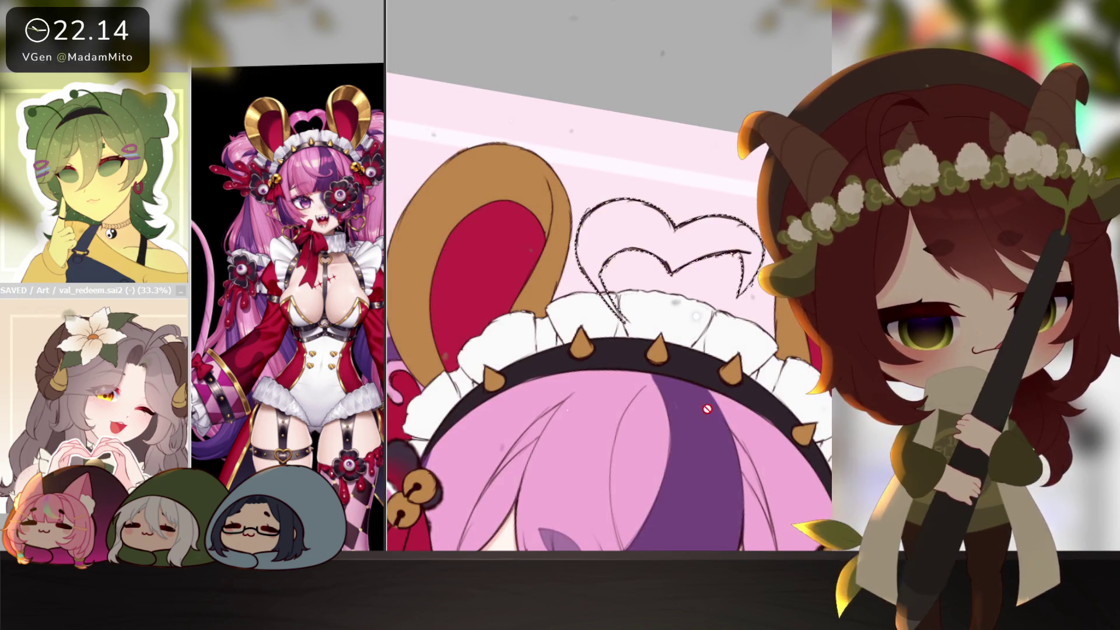
{"action": "left_click_drag", "start_coordinate": [612, 228], "coordinate": [736, 253]}
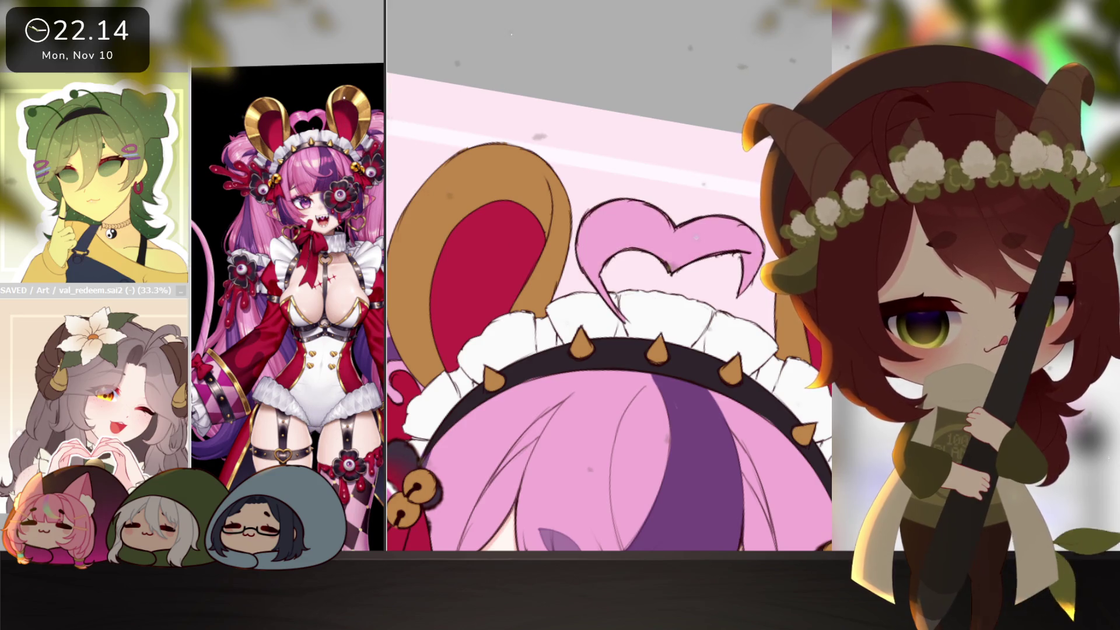
{"action": "key", "text": "ctrl+d"}
{"action": "scroll", "coordinate": [748, 417], "scroll_direction": "down", "scroll_amount": 3}
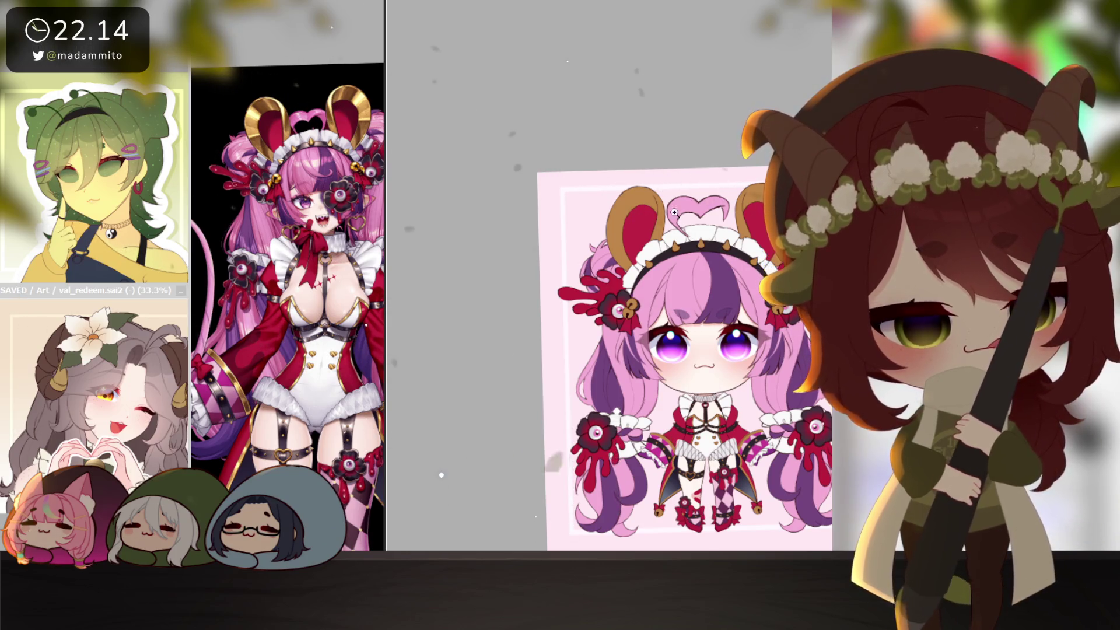
{"action": "scroll", "coordinate": [674, 212], "scroll_direction": "up", "scroll_amount": 3}
- Level the view and scale the heart ornament smaller above the head with Free Transform
{"action": "left_click_drag", "start_coordinate": [732, 280], "coordinate": [663, 187]}
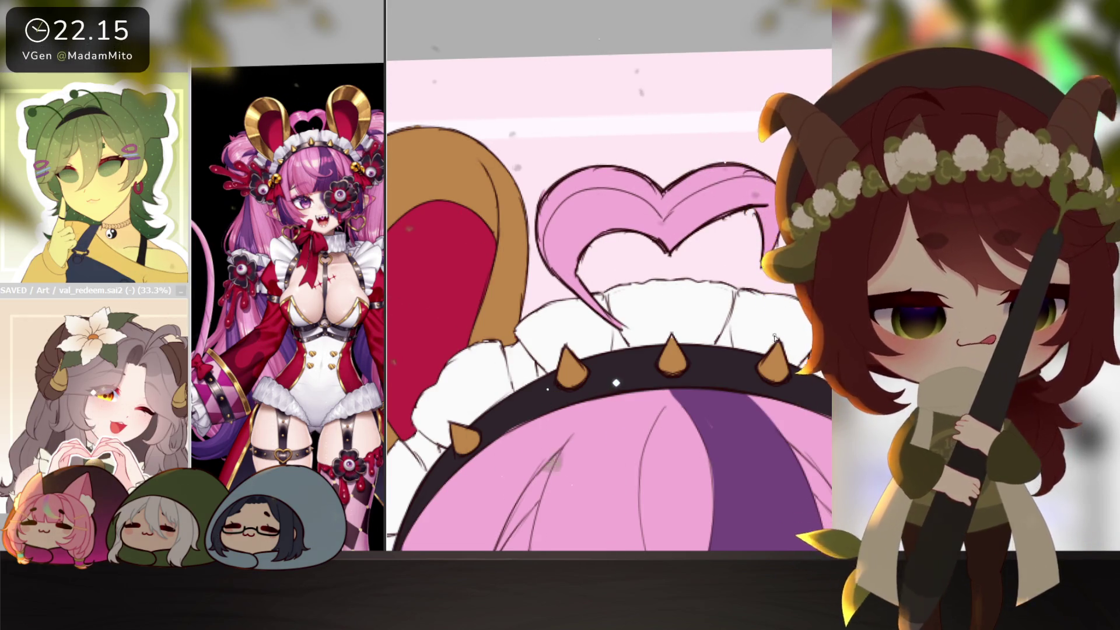
{"action": "scroll", "coordinate": [683, 244], "scroll_direction": "down", "scroll_amount": 2}
{"action": "scroll", "coordinate": [701, 280], "scroll_direction": "down", "scroll_amount": 2}
{"action": "scroll", "coordinate": [743, 331], "scroll_direction": "down", "scroll_amount": 1}
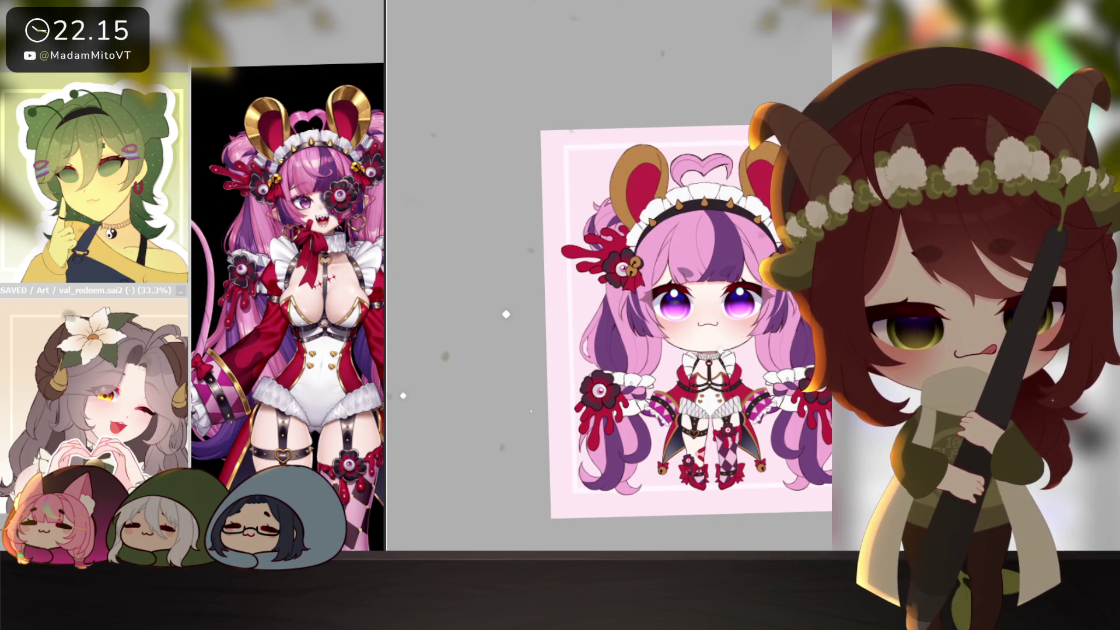
{"action": "left_click_drag", "start_coordinate": [731, 155], "coordinate": [725, 161]}
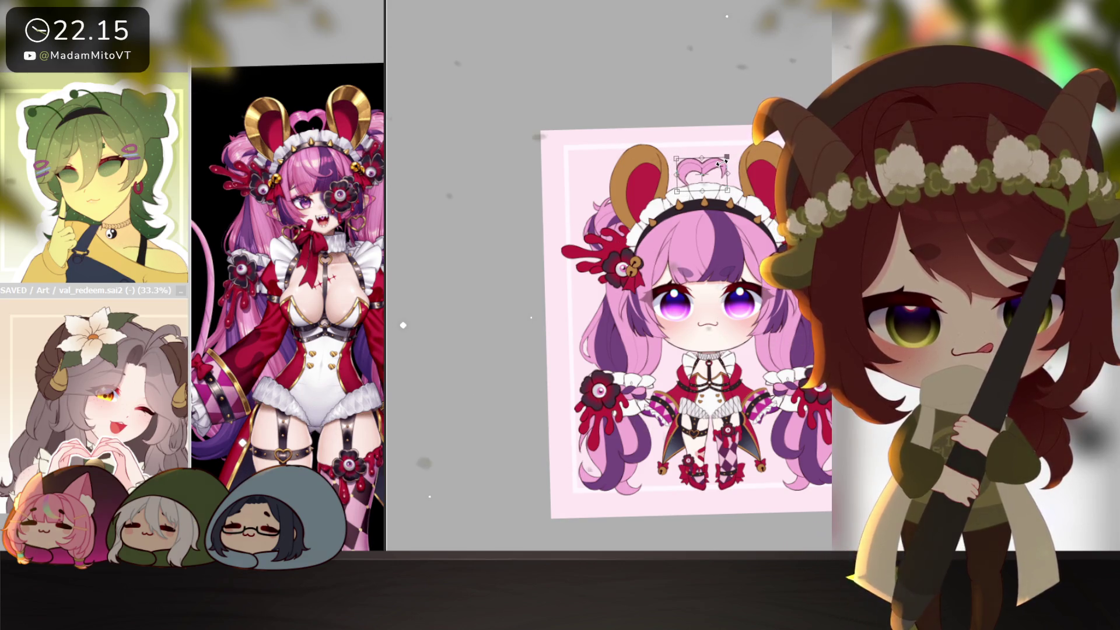
{"action": "key", "text": "Return"}
{"action": "scroll", "coordinate": [788, 409], "scroll_direction": "down", "scroll_amount": 2}
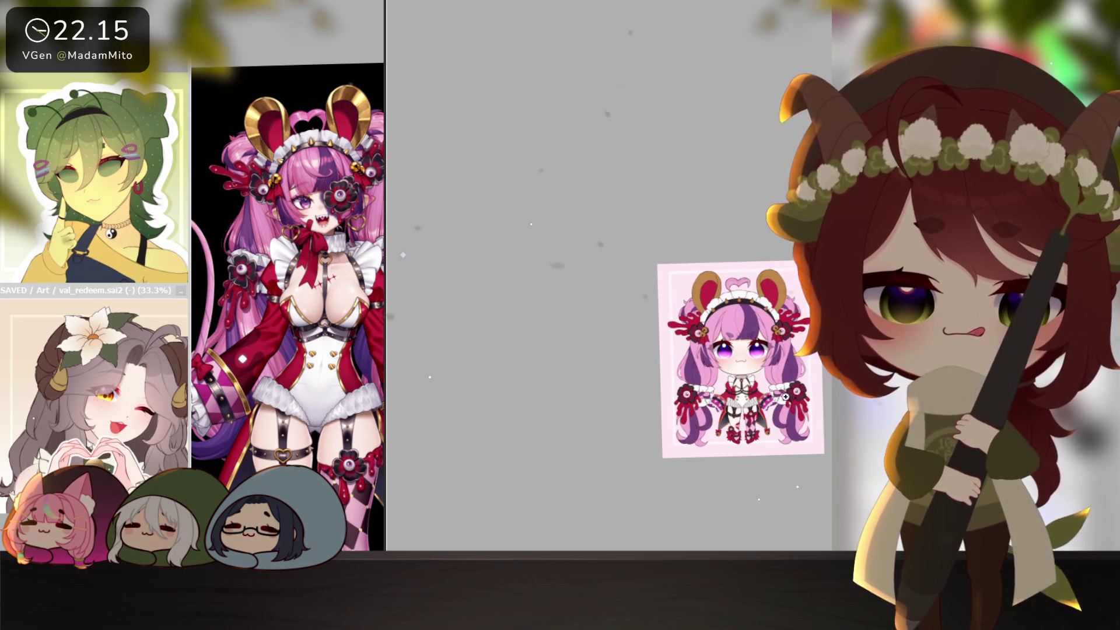
{"action": "scroll", "coordinate": [788, 408], "scroll_direction": "up", "scroll_amount": 2}
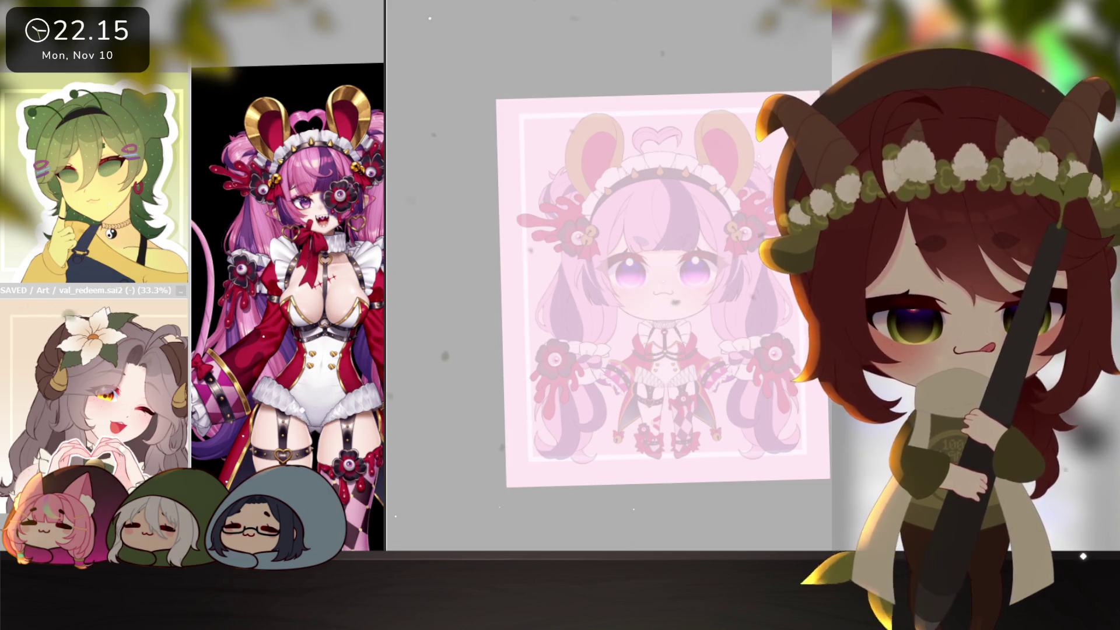
{"action": "left_click", "coordinate": [681, 203]}
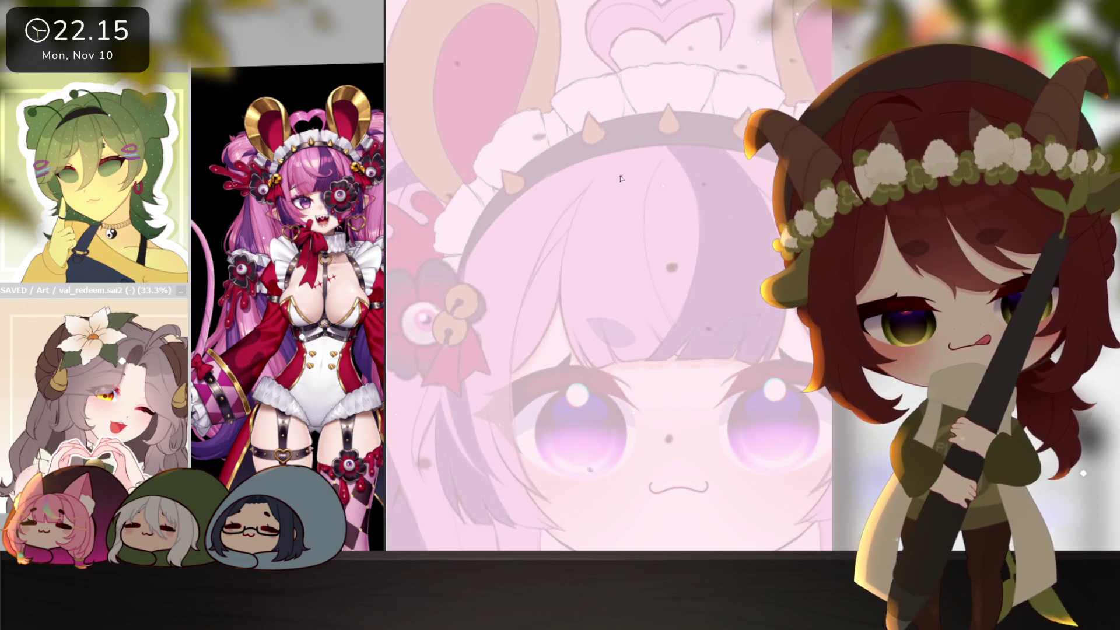
{"action": "left_click_drag", "start_coordinate": [711, 190], "coordinate": [668, 346]}
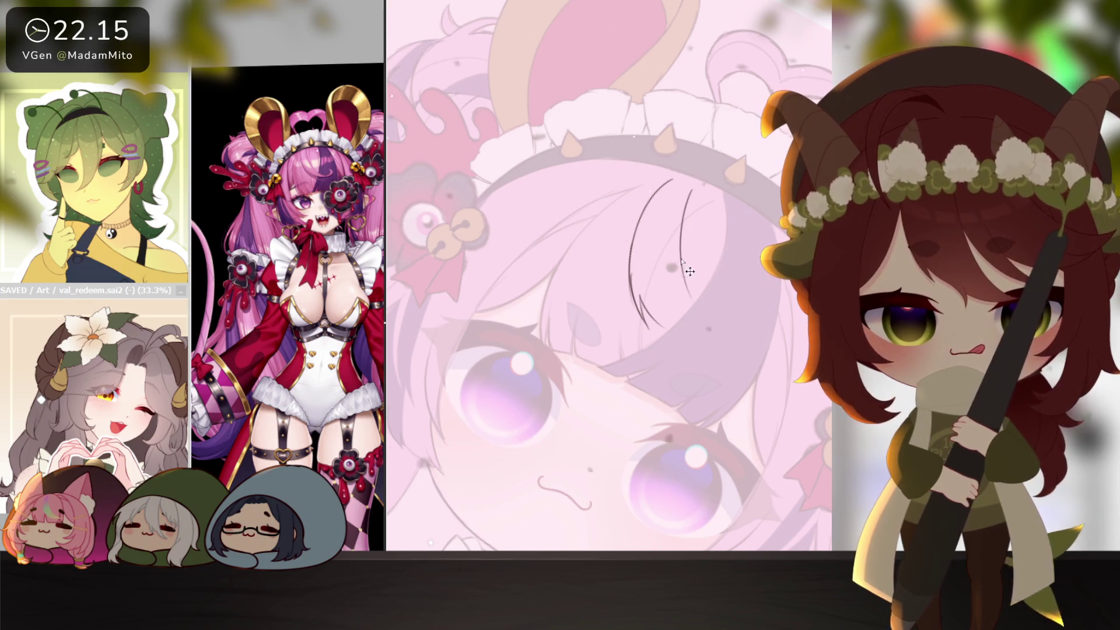
{"action": "left_click_drag", "start_coordinate": [759, 386], "coordinate": [651, 357]}
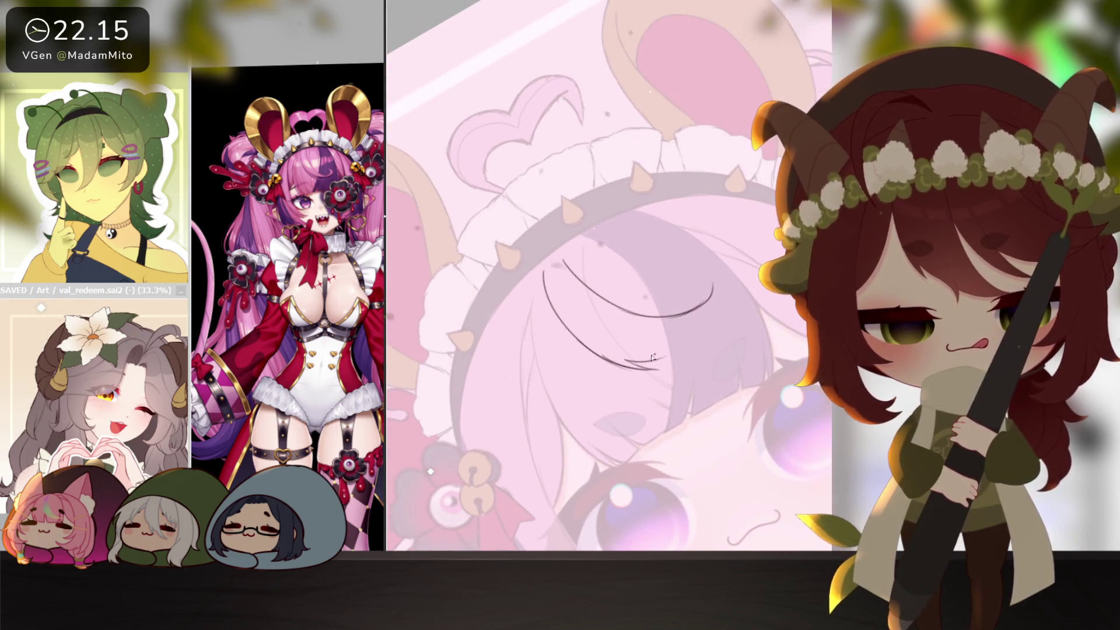
{"action": "key", "text": "ctrl+z"}
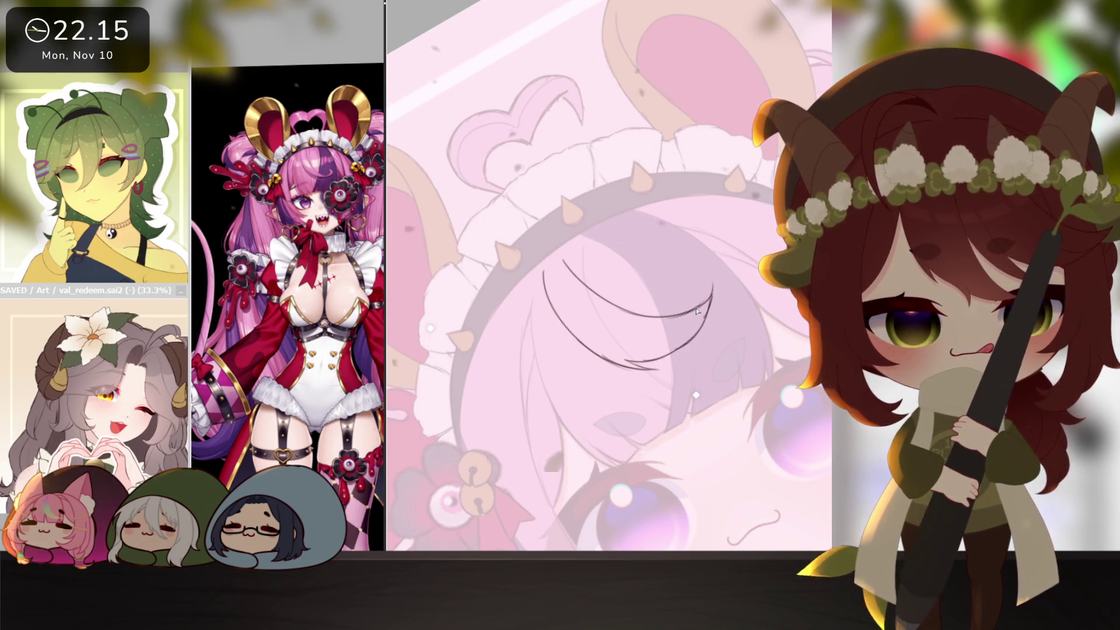
{"action": "left_click_drag", "start_coordinate": [712, 291], "coordinate": [535, 337]}
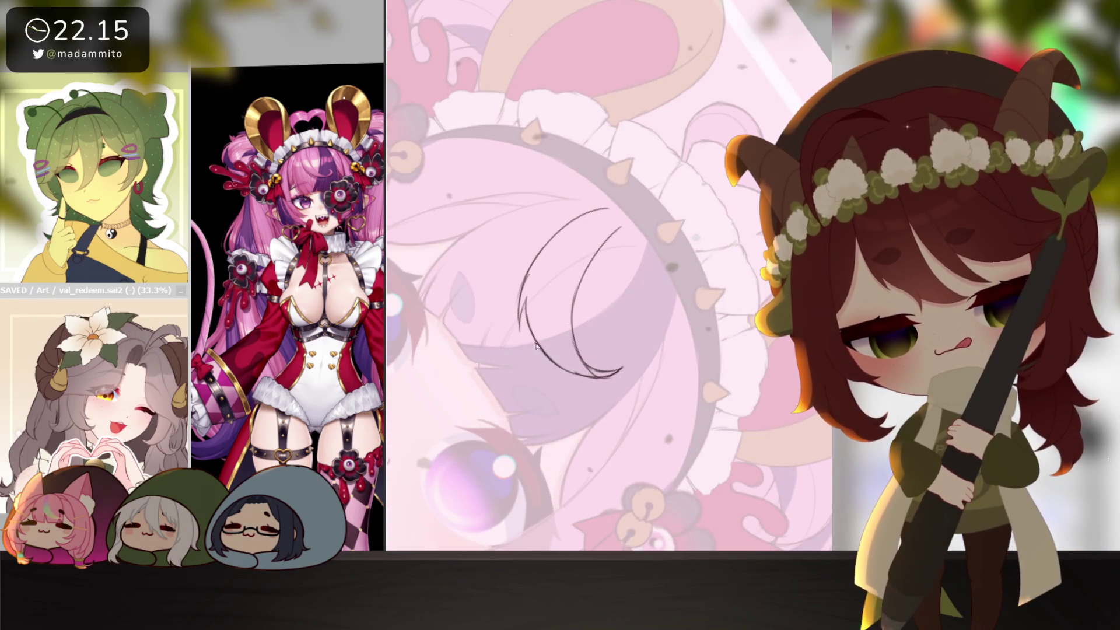
{"action": "key", "text": "Home"}
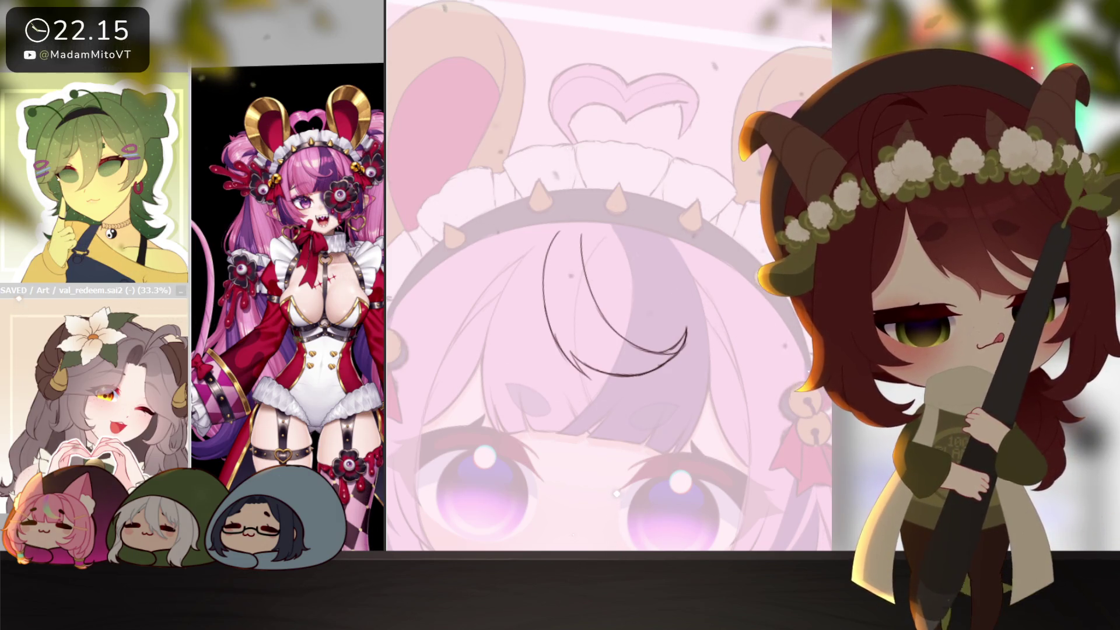
{"action": "key", "text": "ctrl+z"}
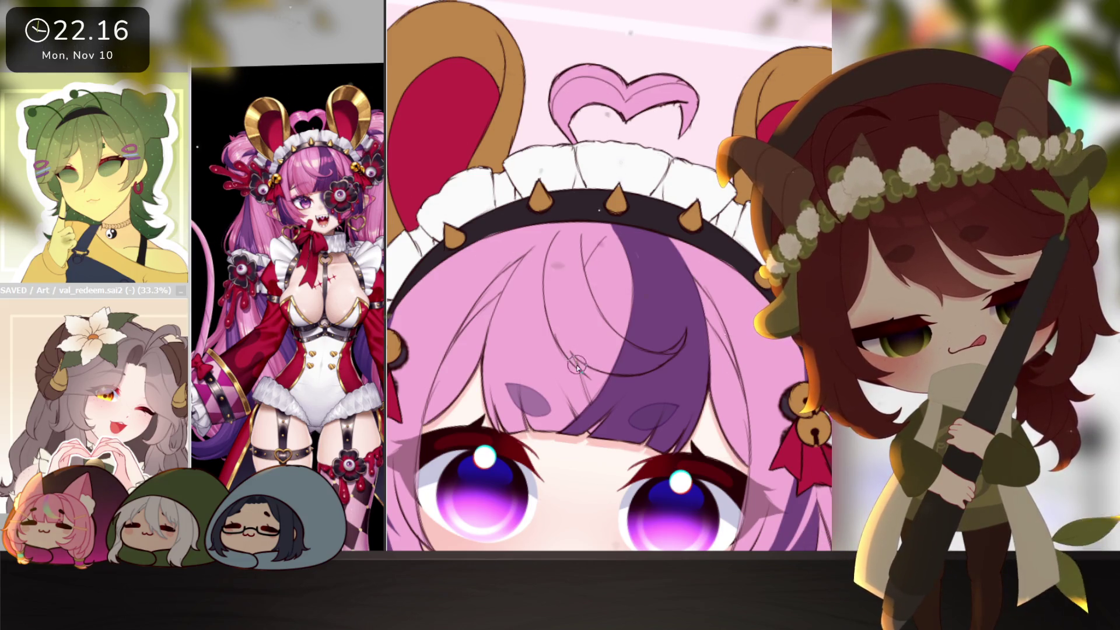
{"action": "key", "text": "Delete"}
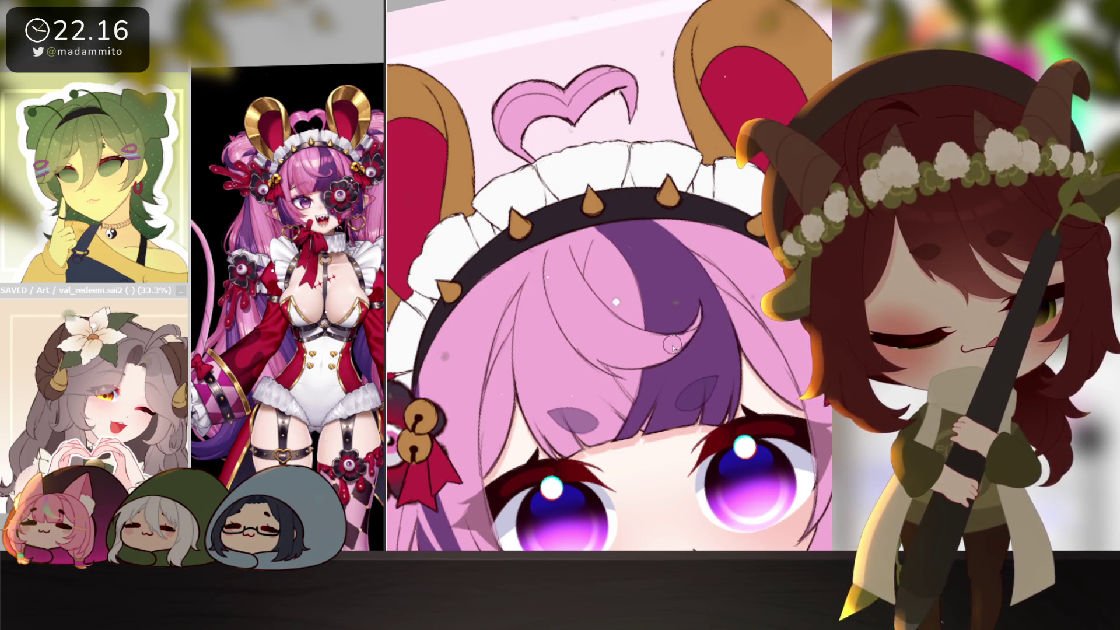
{"action": "scroll", "coordinate": [730, 338], "scroll_direction": "down", "scroll_amount": 5}
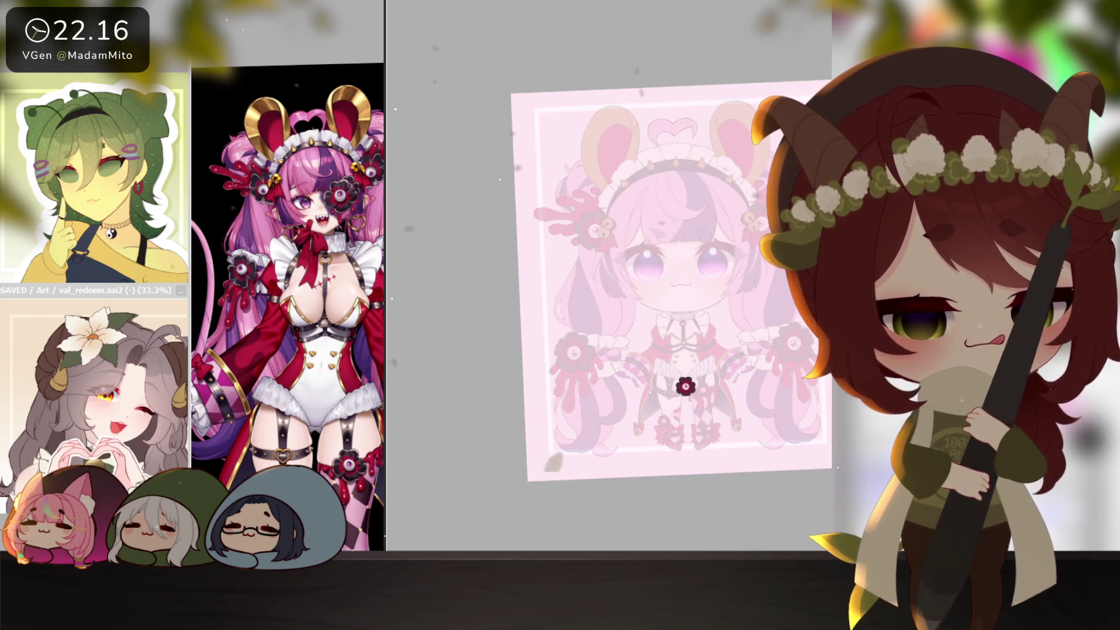
- Paste a copy of the small eye-flower for repositioning
{"action": "key", "text": "ctrl+v"}
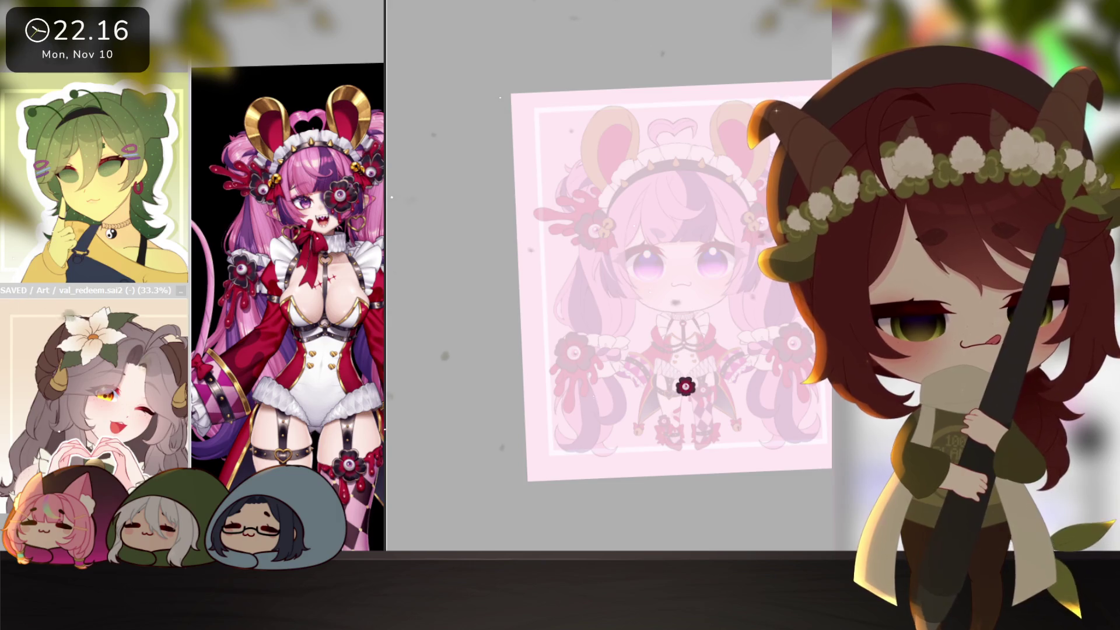
{"action": "scroll", "coordinate": [718, 324], "scroll_direction": "up", "scroll_amount": 2}
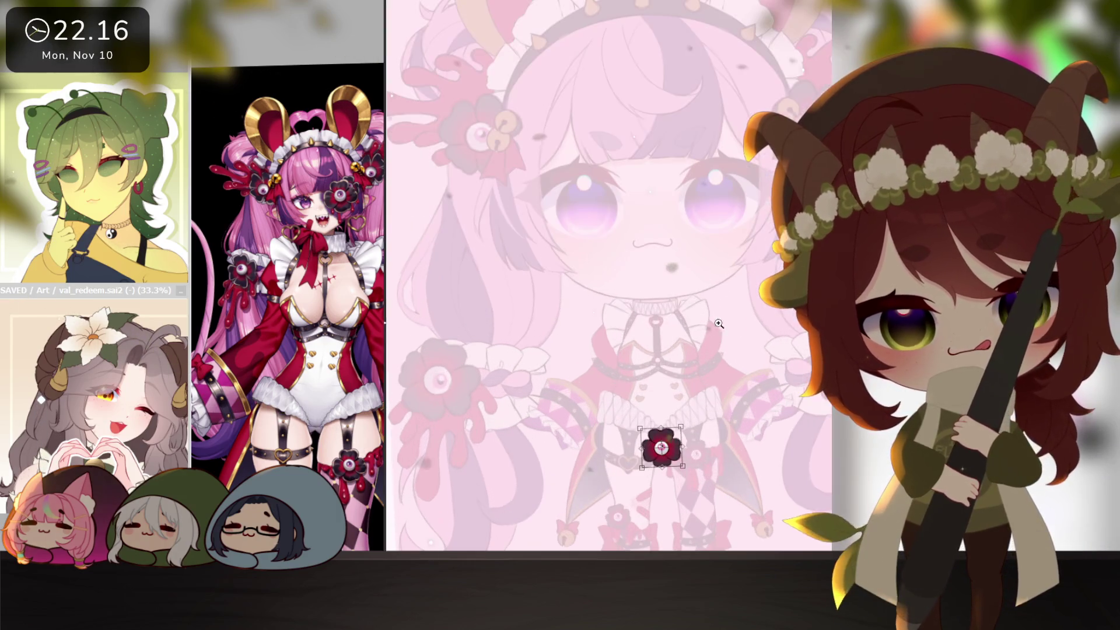
- Enlarge and tilt the pasted flower over the eye, then paste and place a second copy beside it
{"action": "mouse_move", "coordinate": [662, 448]}
{"action": "left_mouse_down"}
{"action": "mouse_move", "coordinate": [713, 188]}
{"action": "mouse_move", "coordinate": [770, 142]}
{"action": "left_mouse_up"}
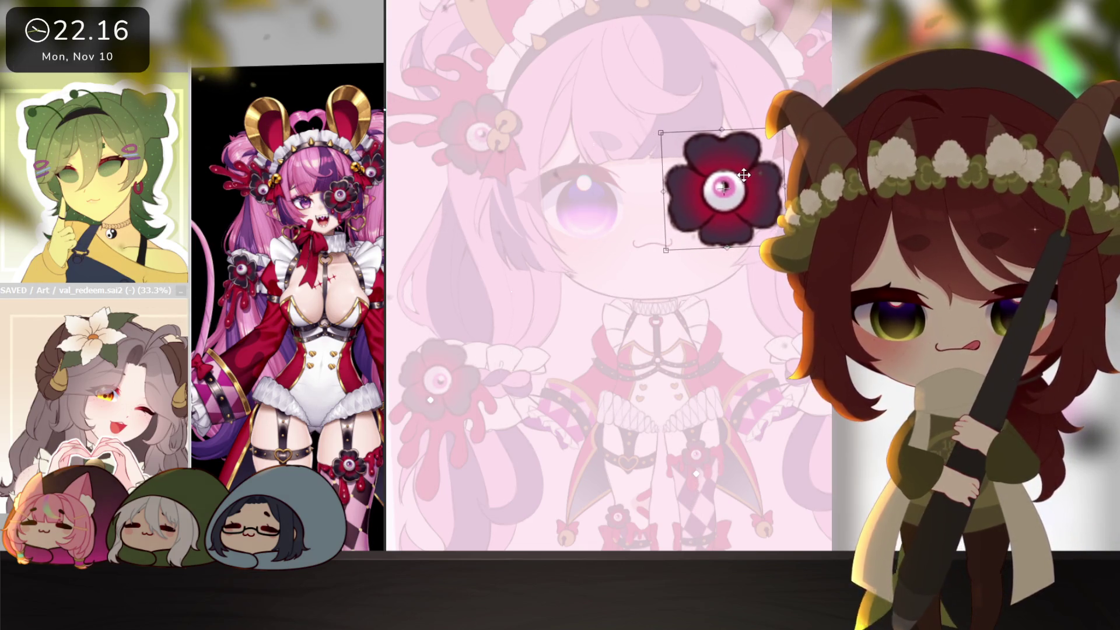
{"action": "left_click_drag", "start_coordinate": [736, 179], "coordinate": [725, 187]}
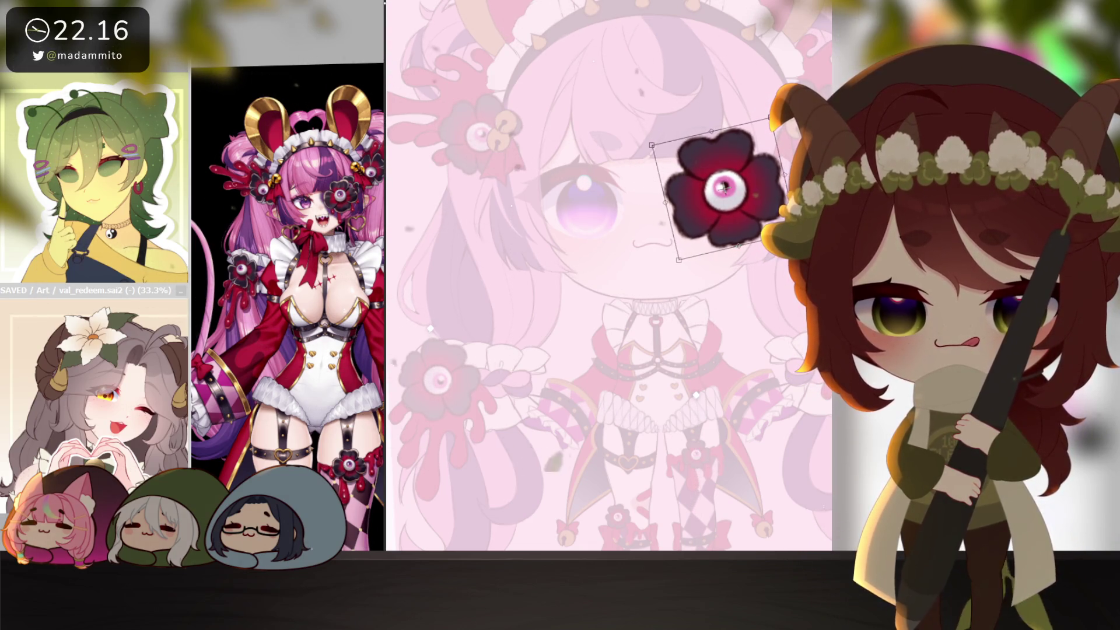
{"action": "key", "text": "Return"}
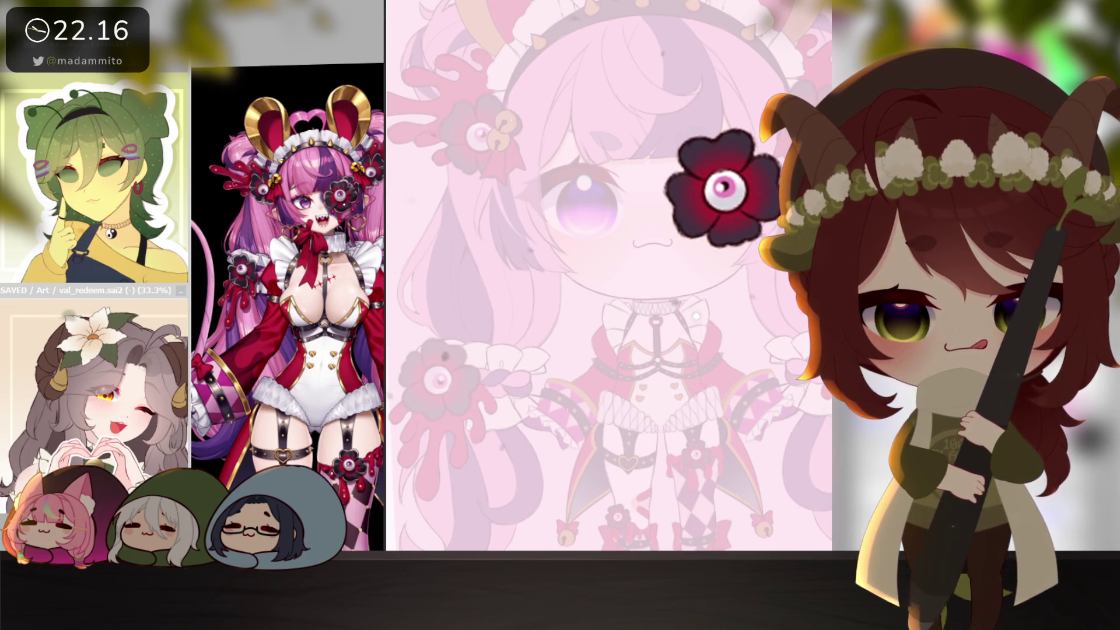
{"action": "key", "text": "ctrl+v"}
{"action": "key", "text": "ctrl+t"}
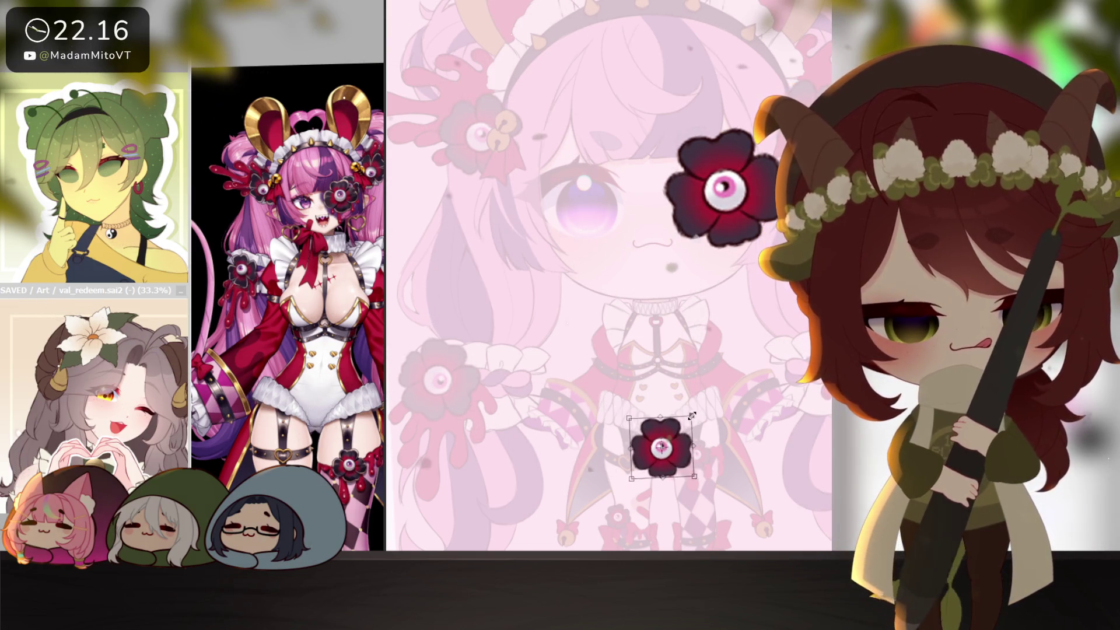
{"action": "mouse_move", "coordinate": [674, 438]}
{"action": "left_mouse_down"}
{"action": "mouse_move", "coordinate": [725, 179]}
{"action": "mouse_move", "coordinate": [762, 167]}
{"action": "left_mouse_up"}
{"action": "key", "text": "Return"}
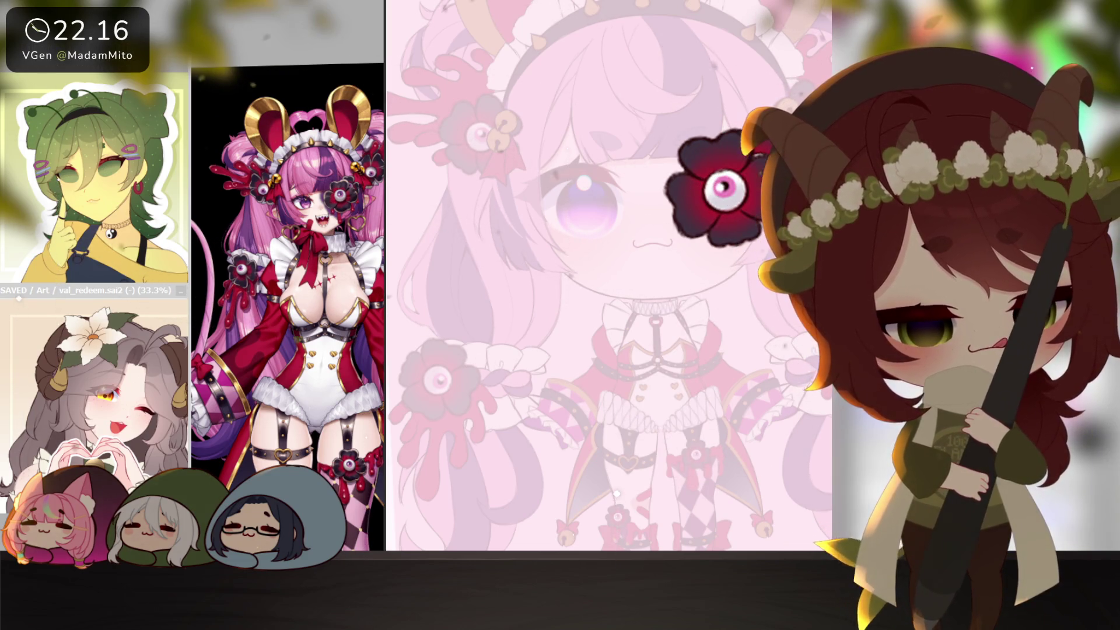
- Nudge the eye-flower cluster up and left in small Free Transform adjustments
{"action": "key", "text": "ctrl+t"}
{"action": "scroll", "coordinate": [680, 357], "scroll_direction": "up", "scroll_amount": 2}
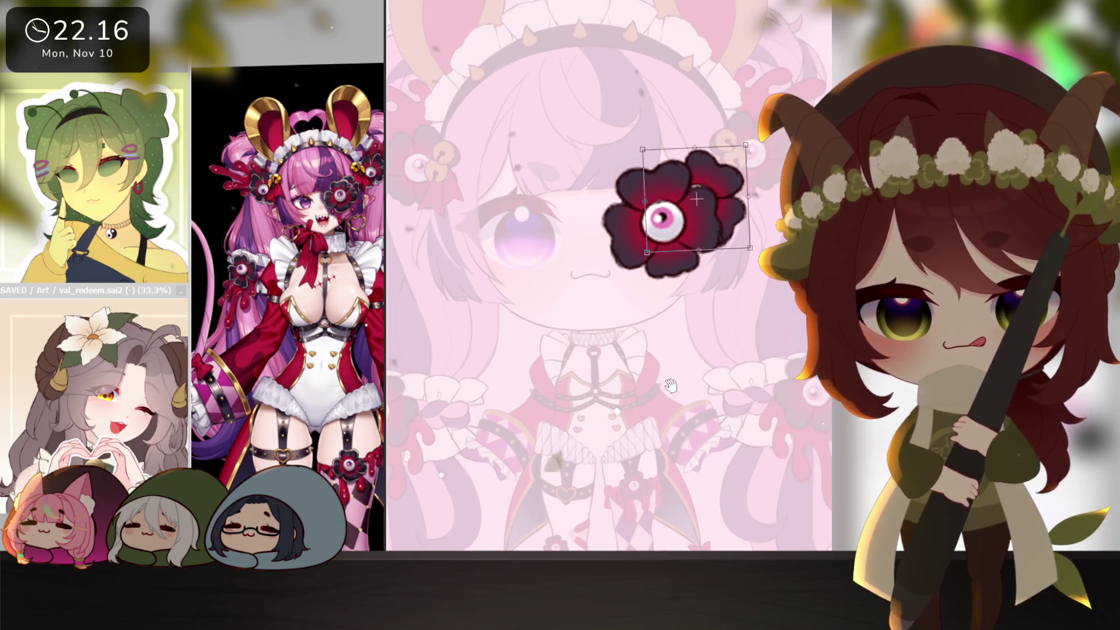
{"action": "left_click_drag", "start_coordinate": [716, 193], "coordinate": [711, 186]}
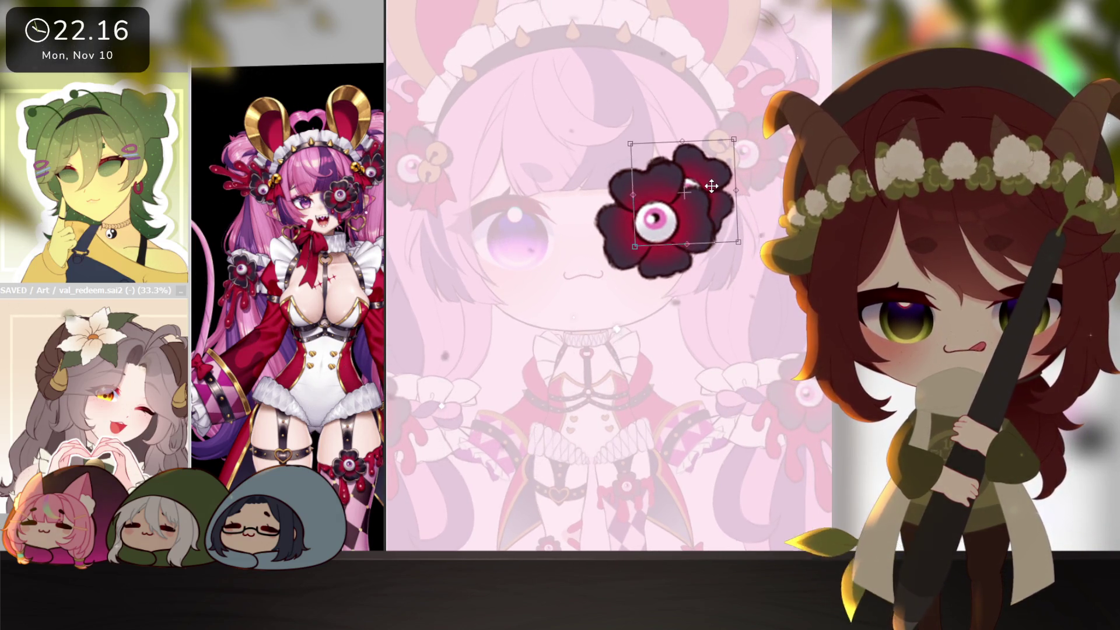
{"action": "key", "text": "Return"}
{"action": "left_click_drag", "start_coordinate": [681, 401], "coordinate": [698, 382]}
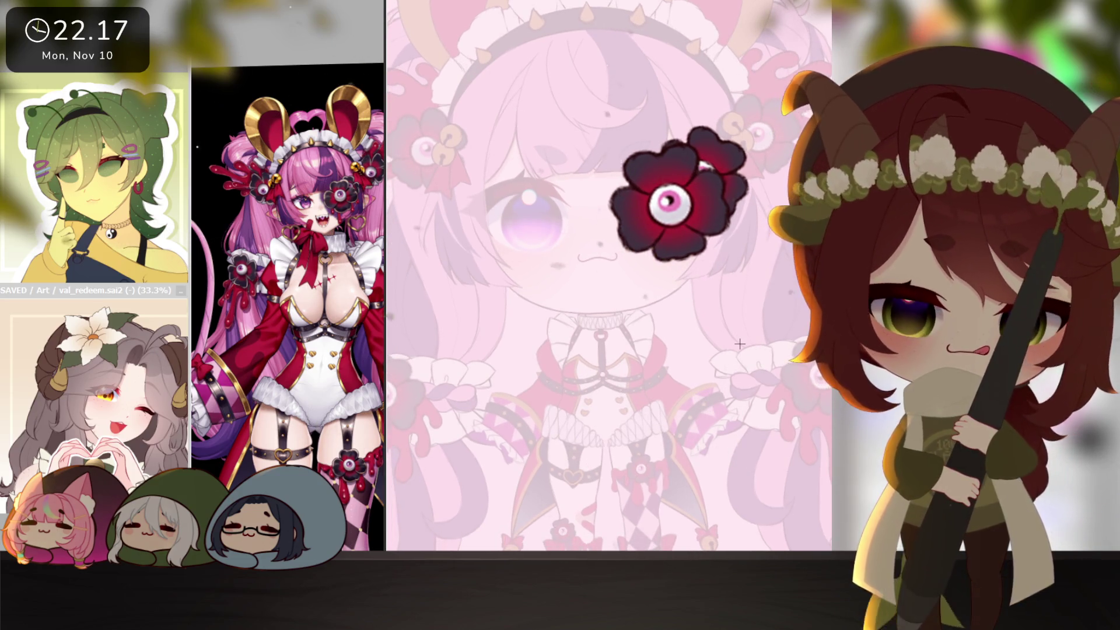
{"action": "key", "text": "ctrl+t"}
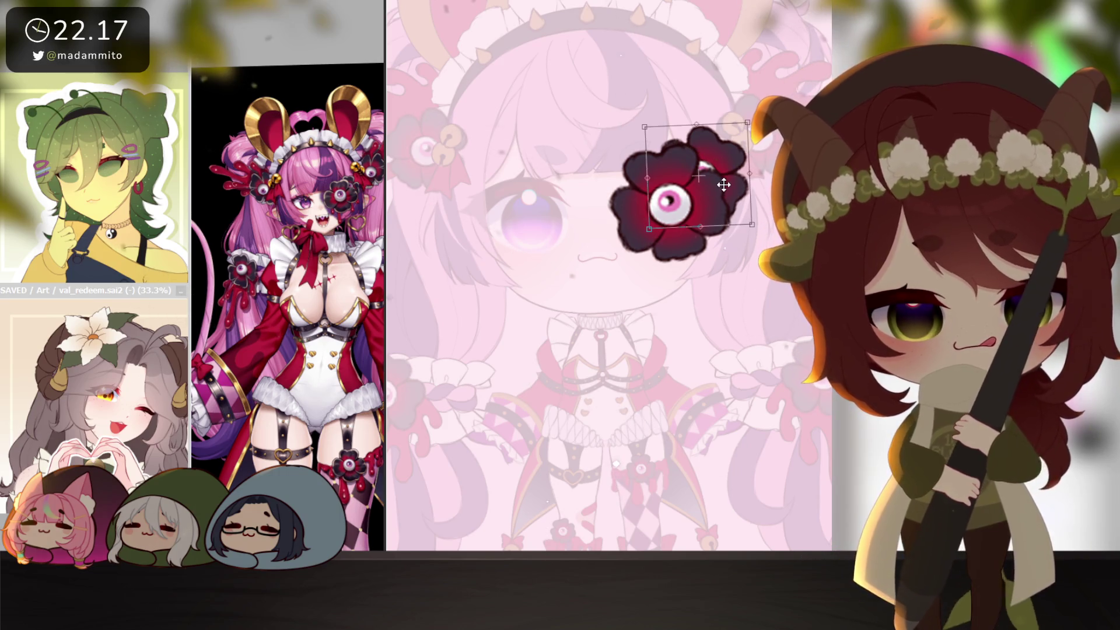
{"action": "left_click_drag", "start_coordinate": [724, 184], "coordinate": [721, 184]}
{"action": "key", "text": "Return"}
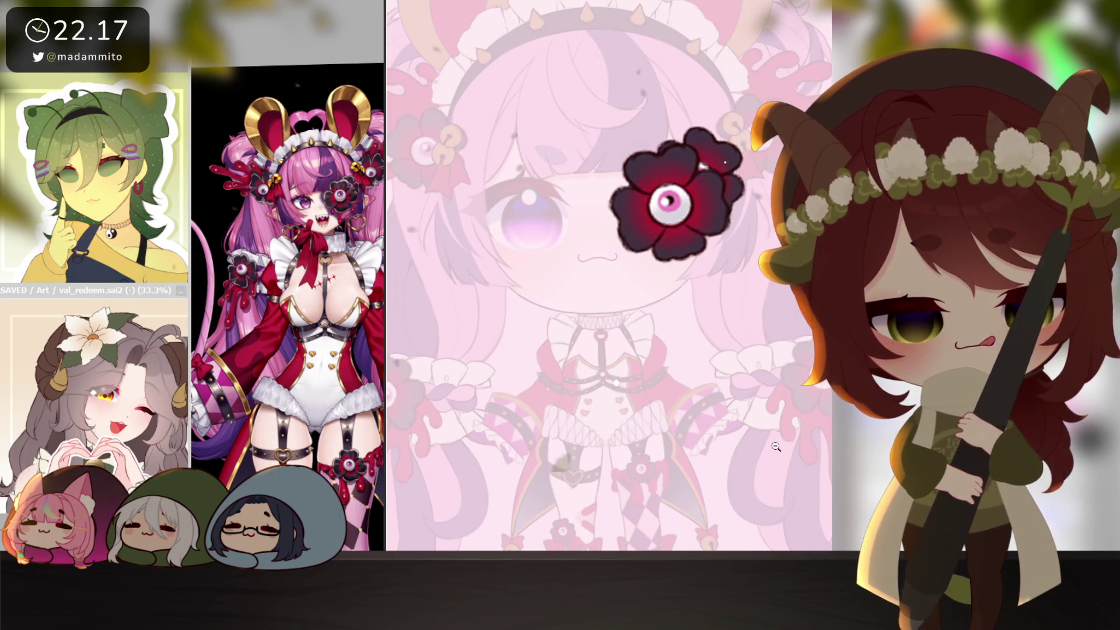
{"action": "scroll", "coordinate": [788, 394], "scroll_direction": "down", "scroll_amount": 5}
{"action": "scroll", "coordinate": [755, 361], "scroll_direction": "up", "scroll_amount": 4}
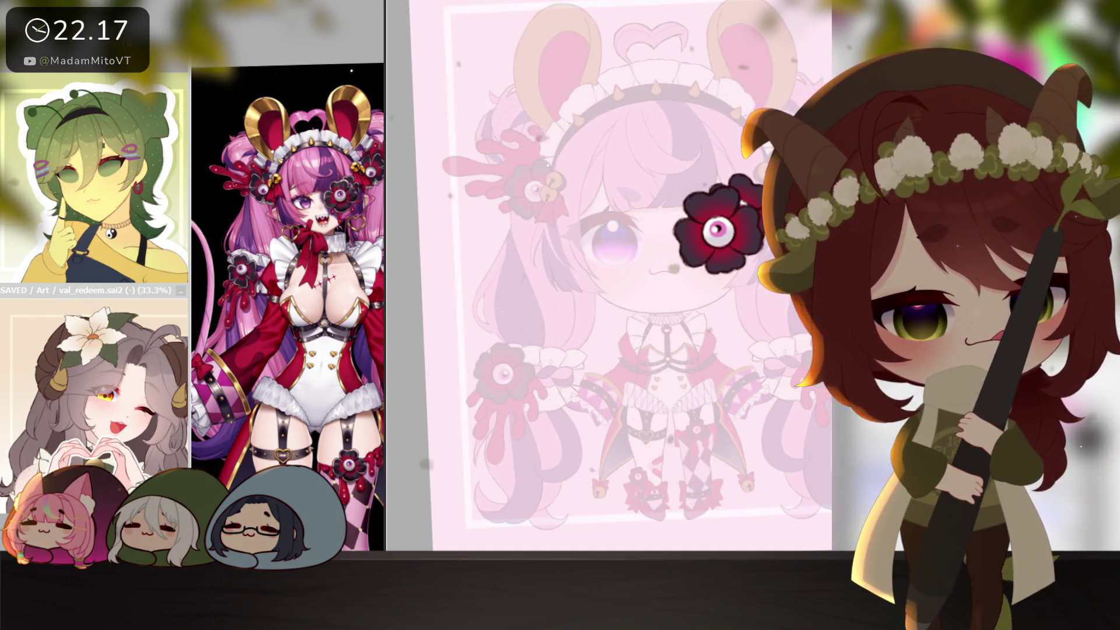
{"action": "scroll", "coordinate": [692, 339], "scroll_direction": "up", "scroll_amount": 2}
{"action": "scroll", "coordinate": [692, 339], "scroll_direction": "up", "scroll_amount": 2}
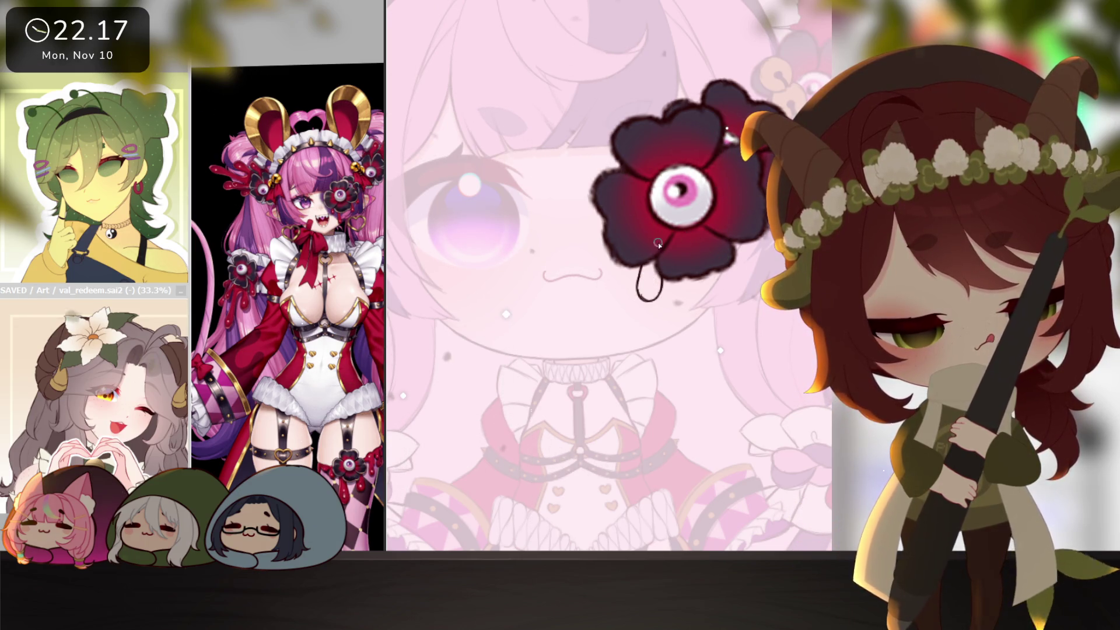
- Draw looped drip strands beneath the eye-flower, undoing and redrawing bad ends
{"action": "left_click_drag", "start_coordinate": [683, 278], "coordinate": [685, 299]}
{"action": "key", "text": "ctrl+z"}
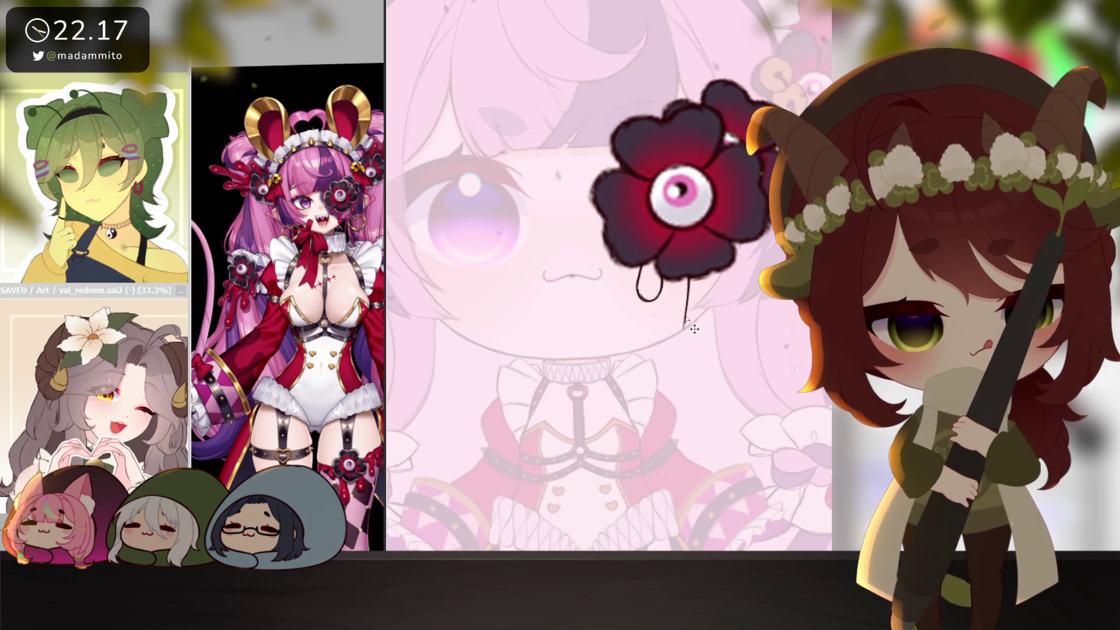
{"action": "left_click_drag", "start_coordinate": [683, 321], "coordinate": [700, 333]}
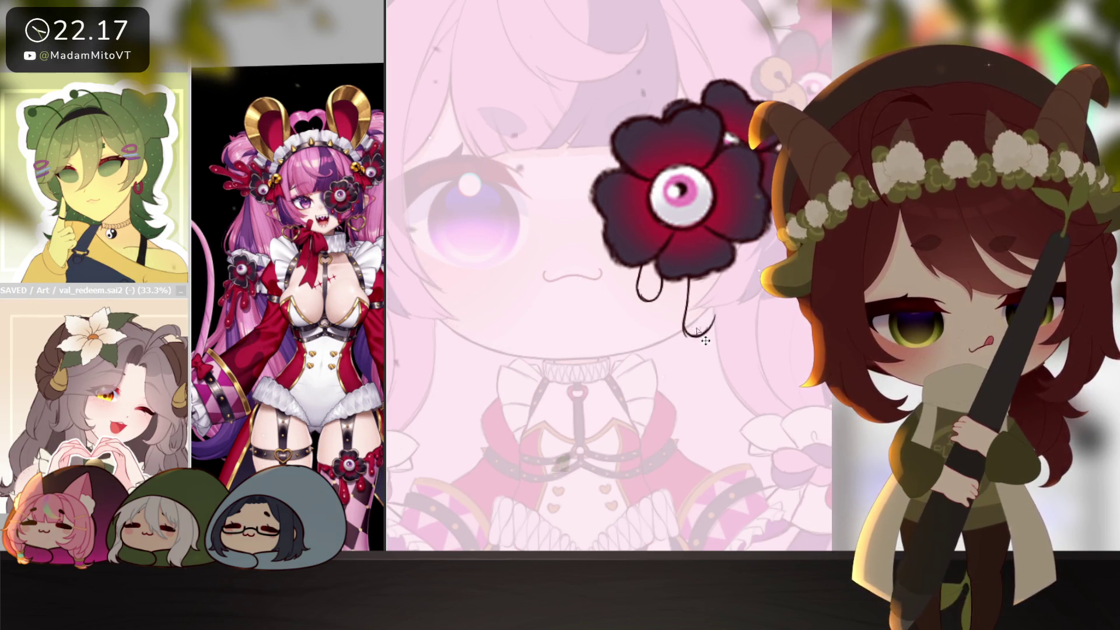
{"action": "key", "text": "ctrl+z"}
{"action": "mouse_move", "coordinate": [684, 302]}
{"action": "left_mouse_down"}
{"action": "mouse_move", "coordinate": [689, 329]}
{"action": "mouse_move", "coordinate": [718, 279]}
{"action": "left_mouse_up"}
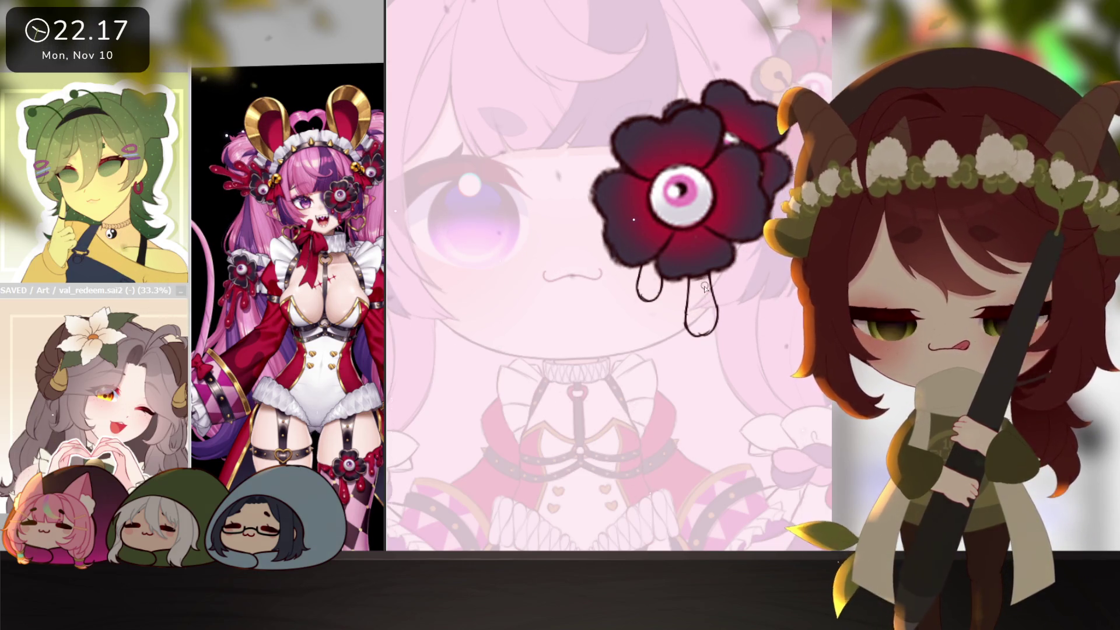
{"action": "left_click_drag", "start_coordinate": [700, 336], "coordinate": [718, 308]}
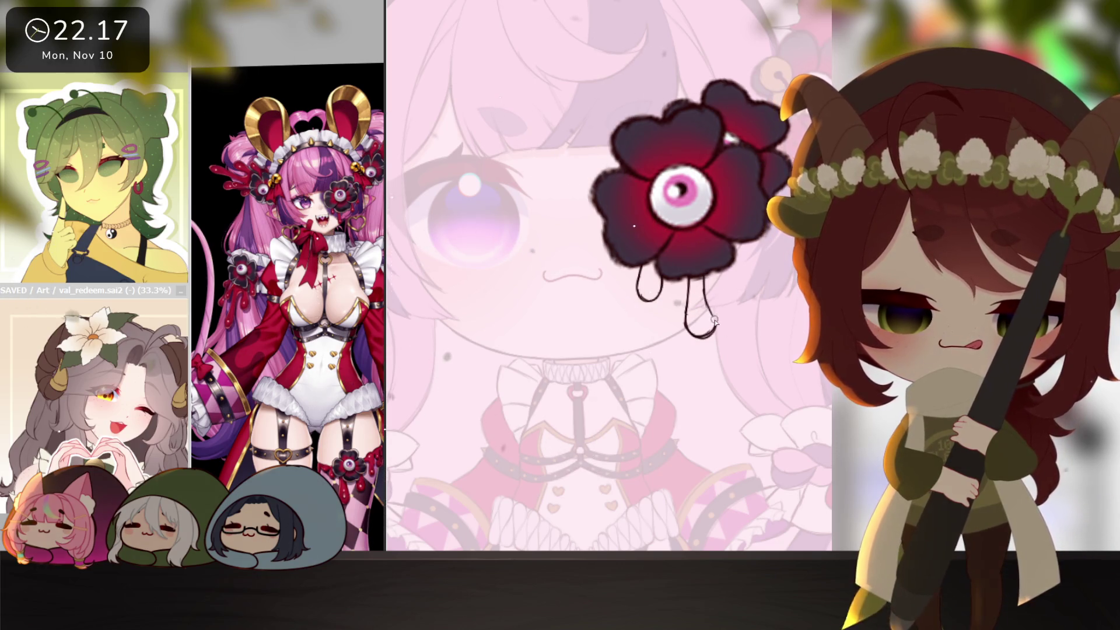
{"action": "left_click_drag", "start_coordinate": [715, 321], "coordinate": [701, 300]}
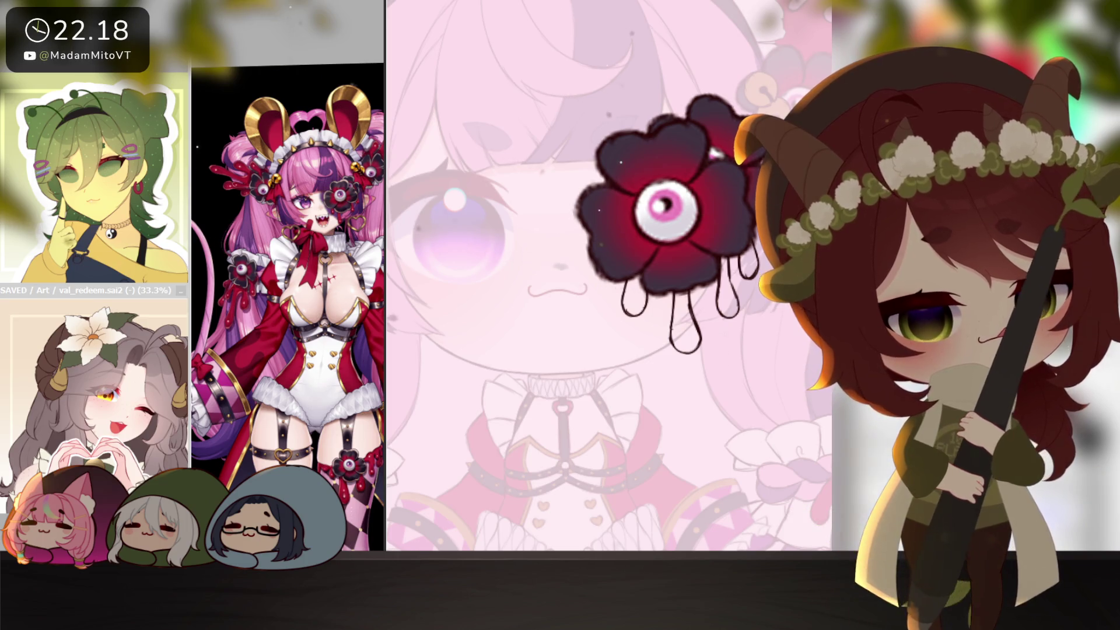
- Select the drip layer's contents and bring the character's body into view
{"action": "key", "text": "ctrl+a"}
{"action": "key", "text": "Escape"}
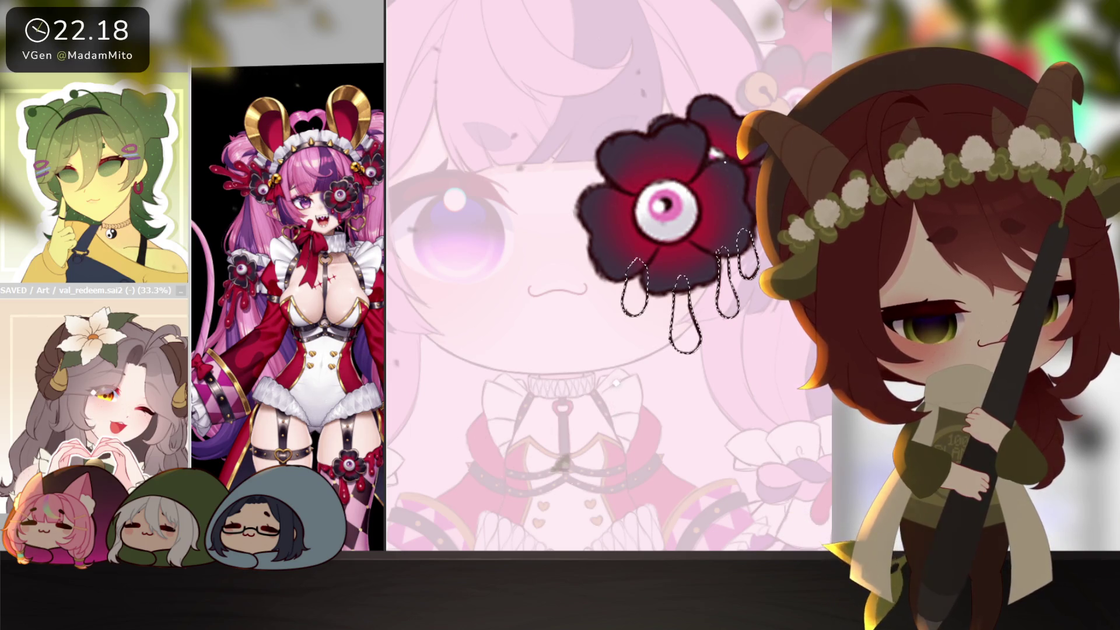
{"action": "mouse_move", "coordinate": [602, 489]}
{"action": "left_mouse_down"}
{"action": "mouse_move", "coordinate": [733, 283]}
{"action": "mouse_move", "coordinate": [595, 494]}
{"action": "left_mouse_up"}
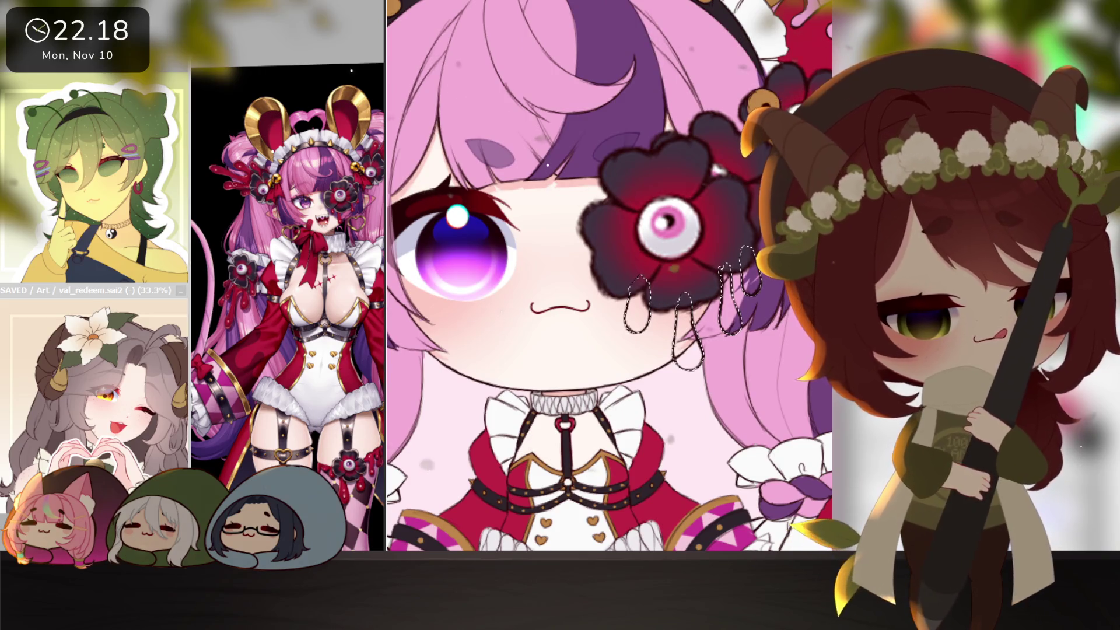
{"action": "scroll", "coordinate": [762, 370], "scroll_direction": "down", "scroll_amount": 5}
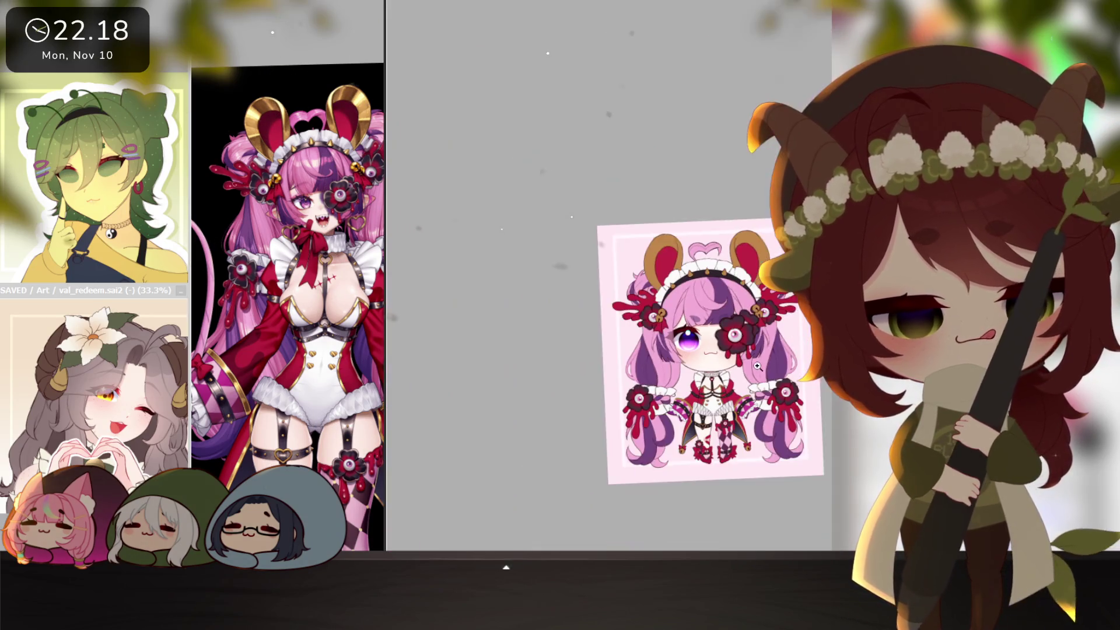
{"action": "scroll", "coordinate": [763, 370], "scroll_direction": "up", "scroll_amount": 3}
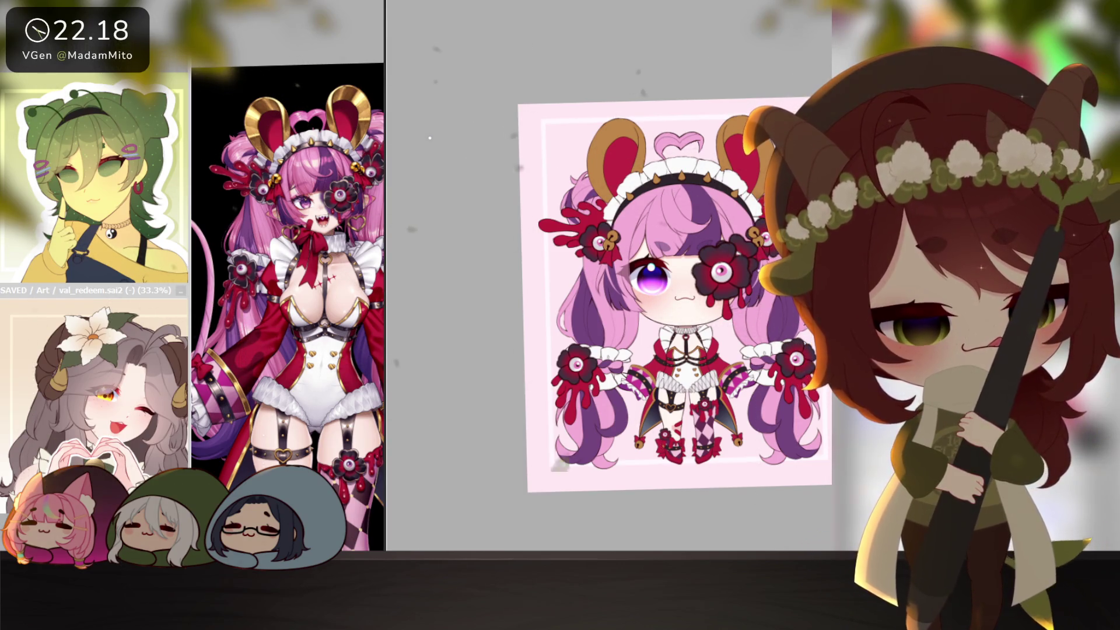
{"action": "scroll", "coordinate": [726, 224], "scroll_direction": "up", "scroll_amount": 2}
- Nudge the eye-flower with its drips slightly left, then begin a looped collar stroke
{"action": "key", "text": "ctrl+t"}
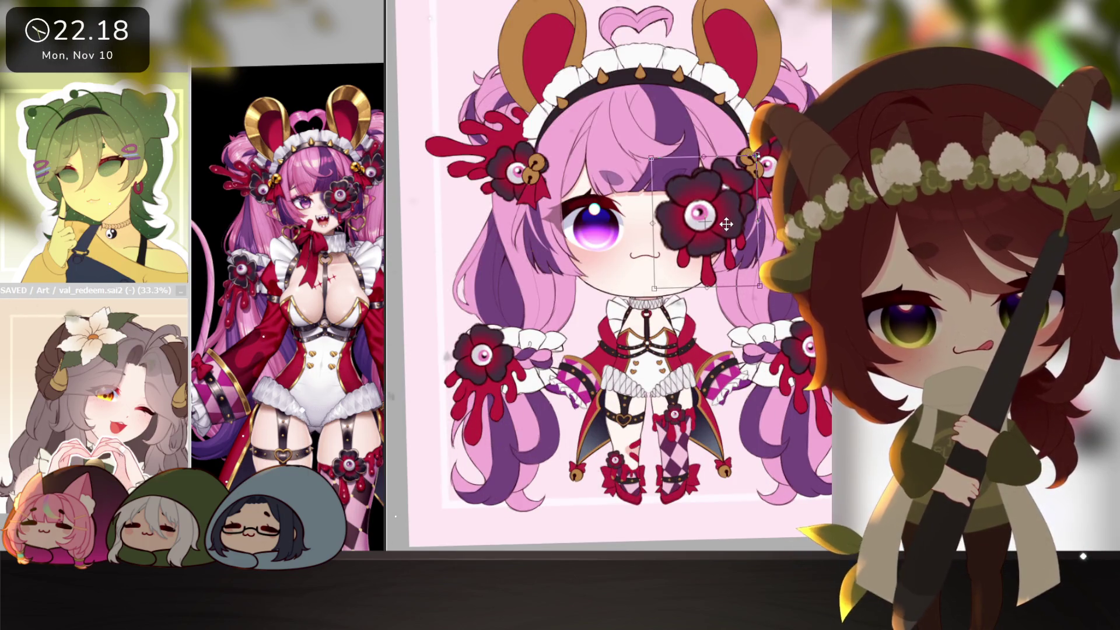
{"action": "left_click_drag", "start_coordinate": [727, 224], "coordinate": [721, 224]}
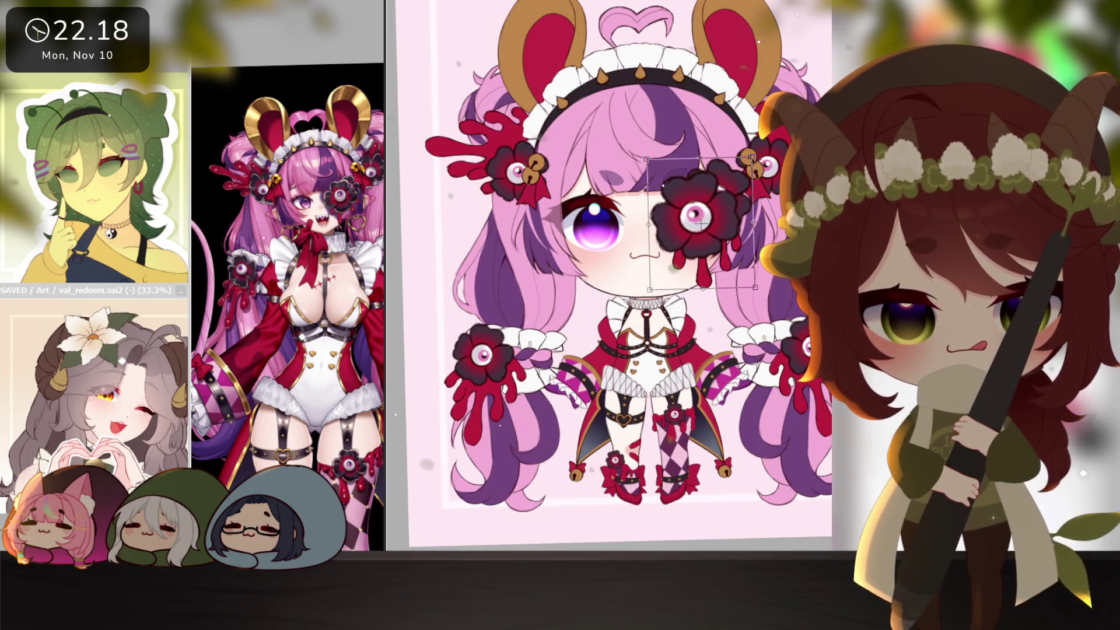
{"action": "key", "text": "Return"}
{"action": "scroll", "coordinate": [759, 414], "scroll_direction": "down", "scroll_amount": 4}
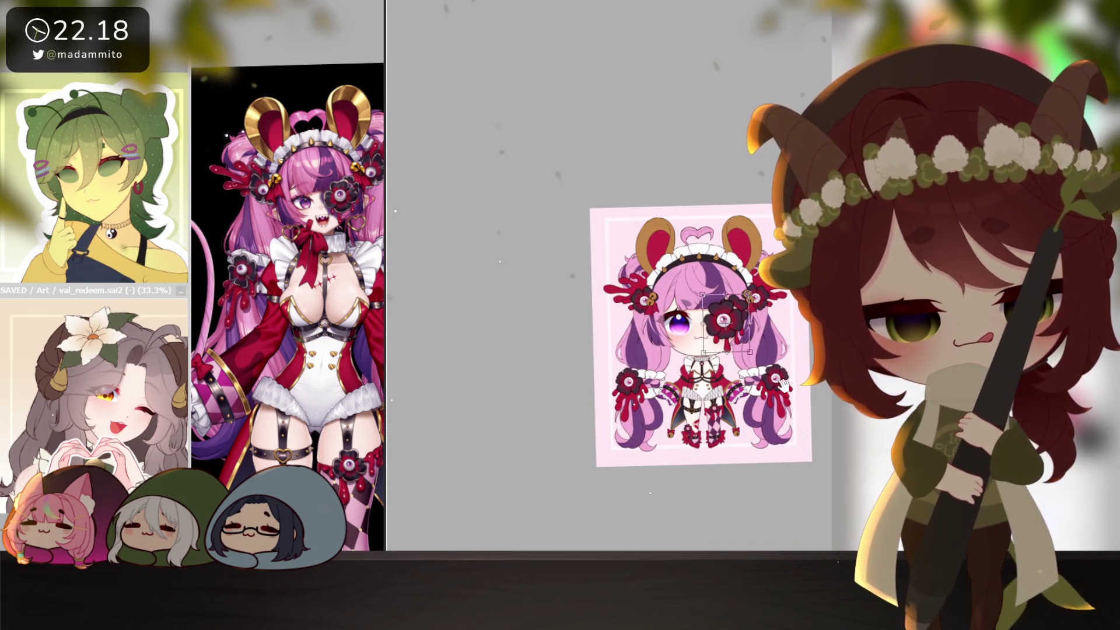
{"action": "scroll", "coordinate": [736, 300], "scroll_direction": "up", "scroll_amount": 4}
{"action": "key", "text": "ctrl+t"}
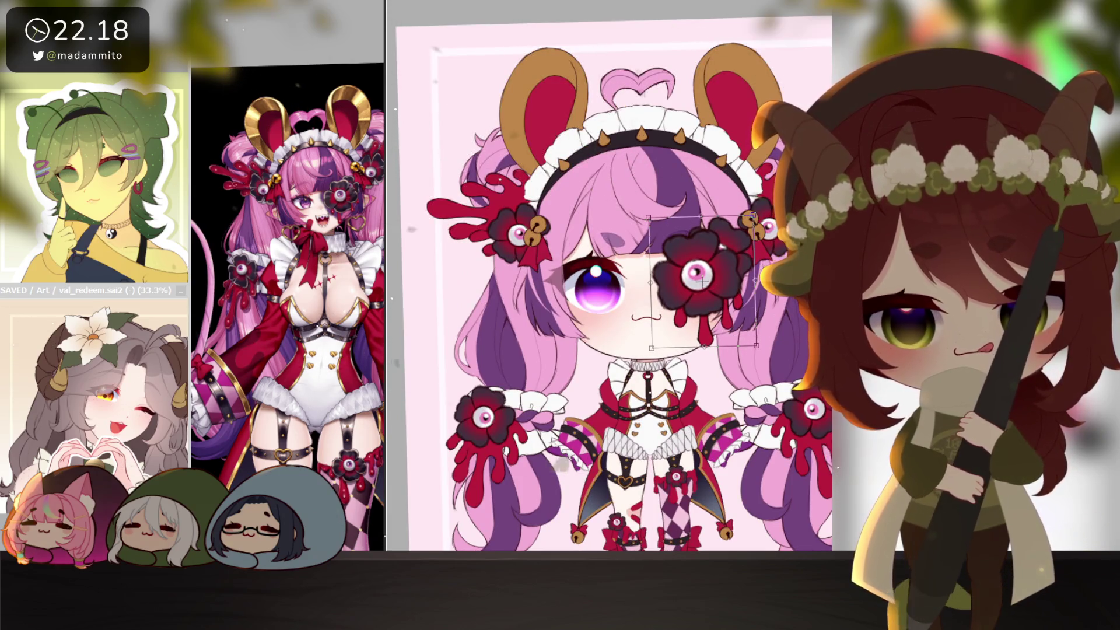
{"action": "key", "text": "Return"}
{"action": "scroll", "coordinate": [703, 283], "scroll_direction": "down", "scroll_amount": 3}
{"action": "scroll", "coordinate": [780, 426], "scroll_direction": "up", "scroll_amount": 1}
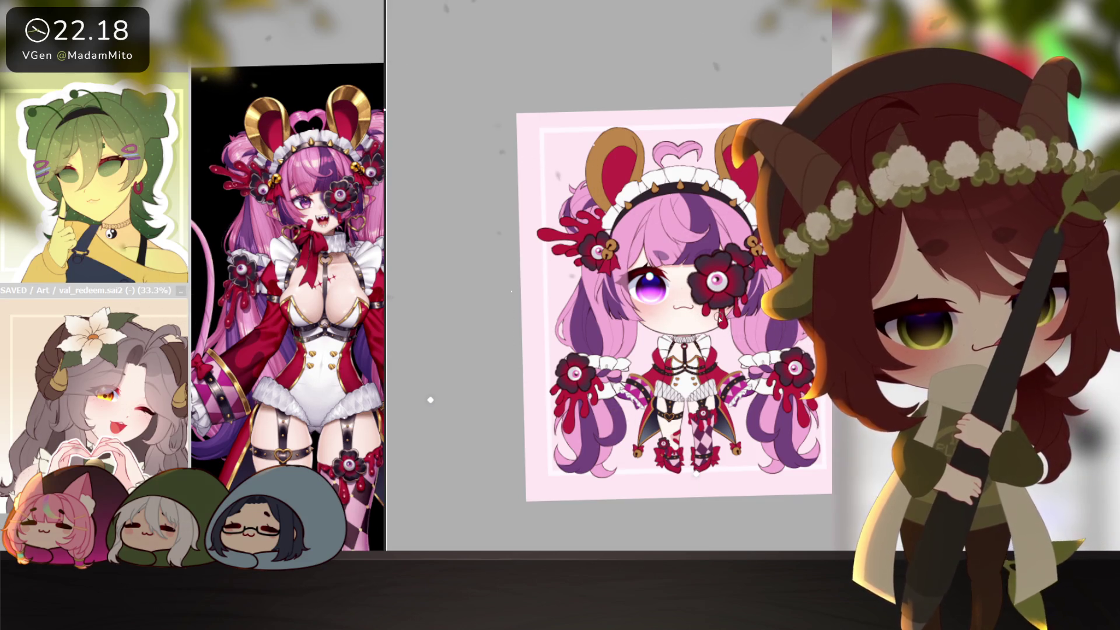
{"action": "scroll", "coordinate": [430, 401], "scroll_direction": "up", "scroll_amount": 5}
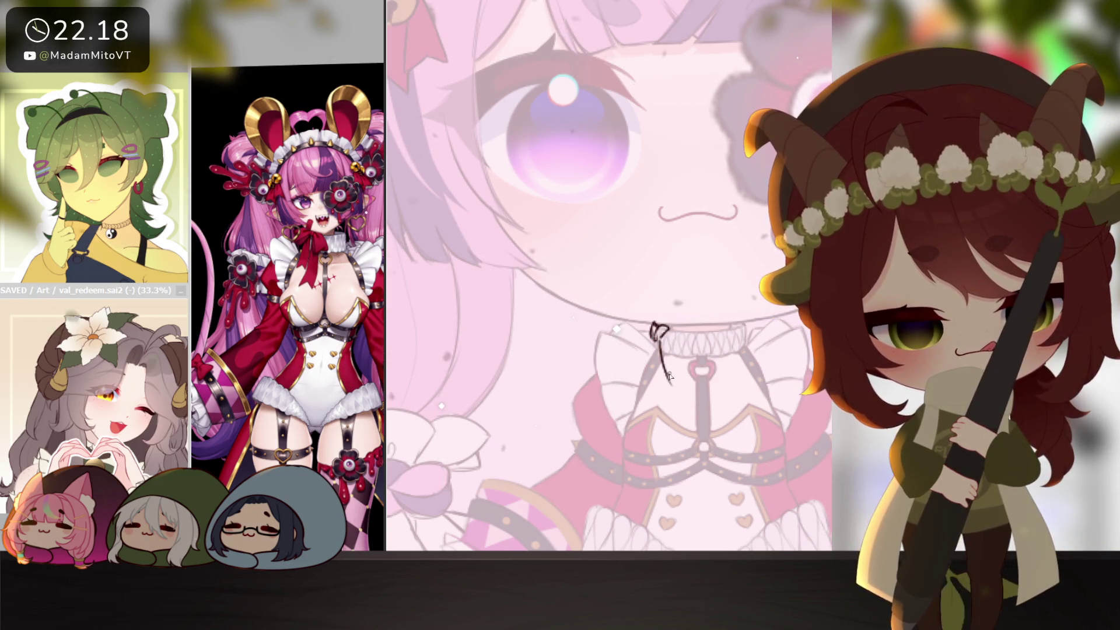
{"action": "left_click_drag", "start_coordinate": [672, 380], "coordinate": [670, 334]}
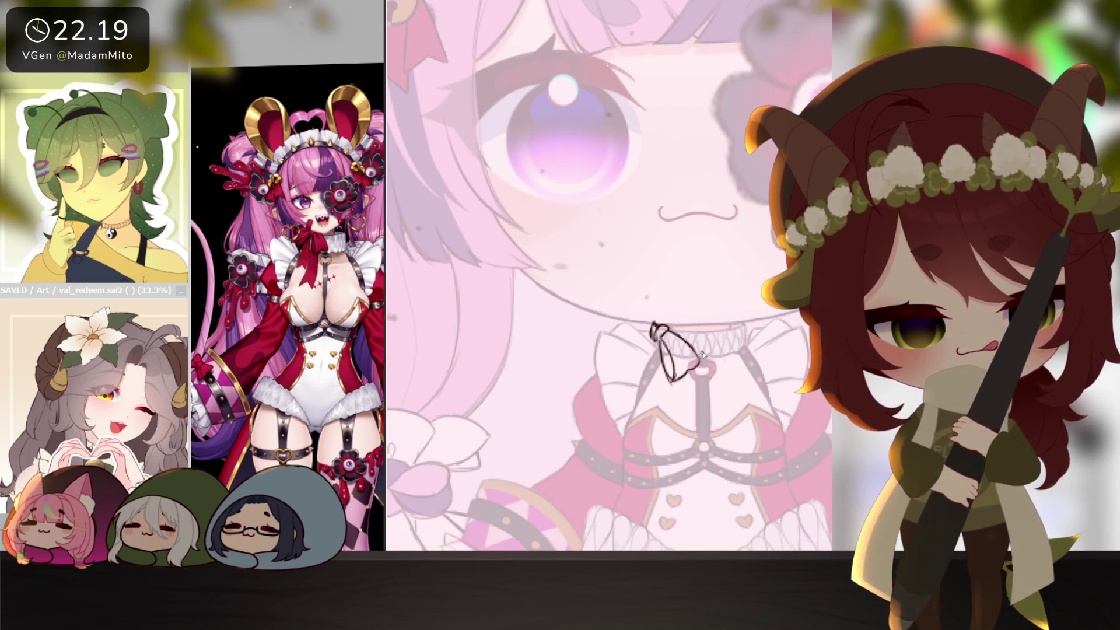
- Sketch the collar bow's ribbon line and two long ribbon tails hanging from the knot
{"action": "mouse_move", "coordinate": [652, 326]}
{"action": "left_mouse_down"}
{"action": "mouse_move", "coordinate": [610, 321]}
{"action": "mouse_move", "coordinate": [616, 344]}
{"action": "left_mouse_up"}
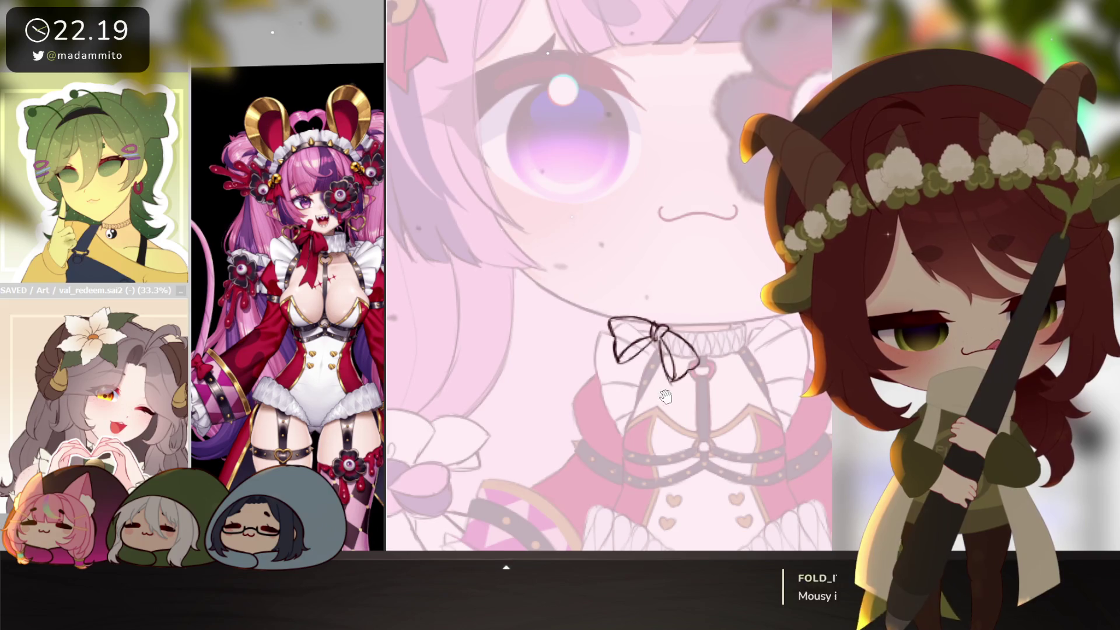
{"action": "left_click_drag", "start_coordinate": [665, 397], "coordinate": [655, 391]}
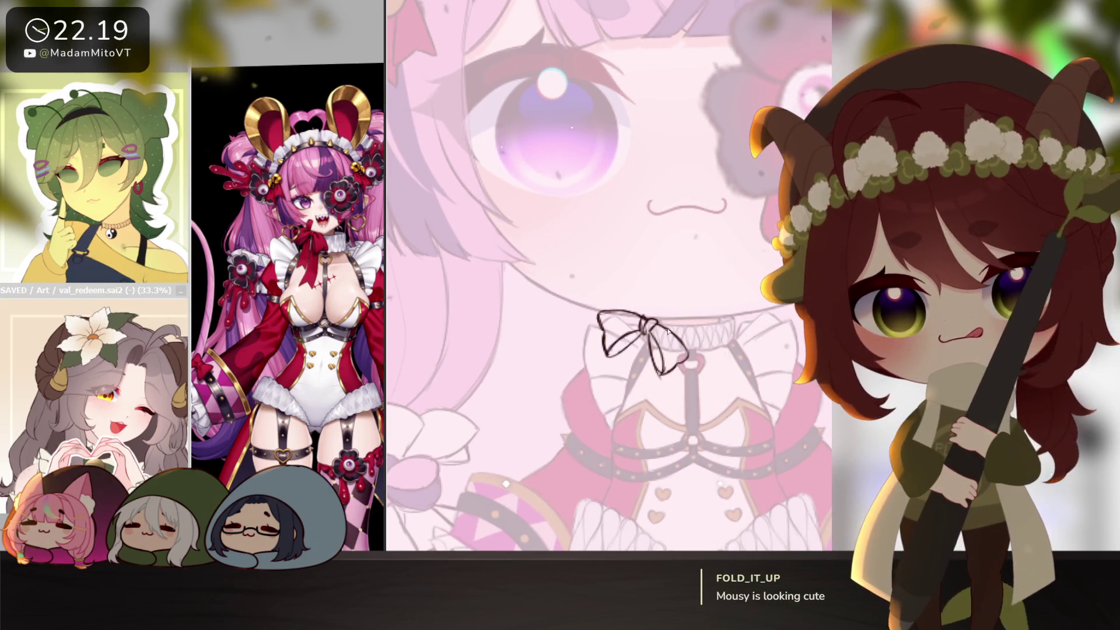
{"action": "left_click_drag", "start_coordinate": [653, 426], "coordinate": [649, 416]}
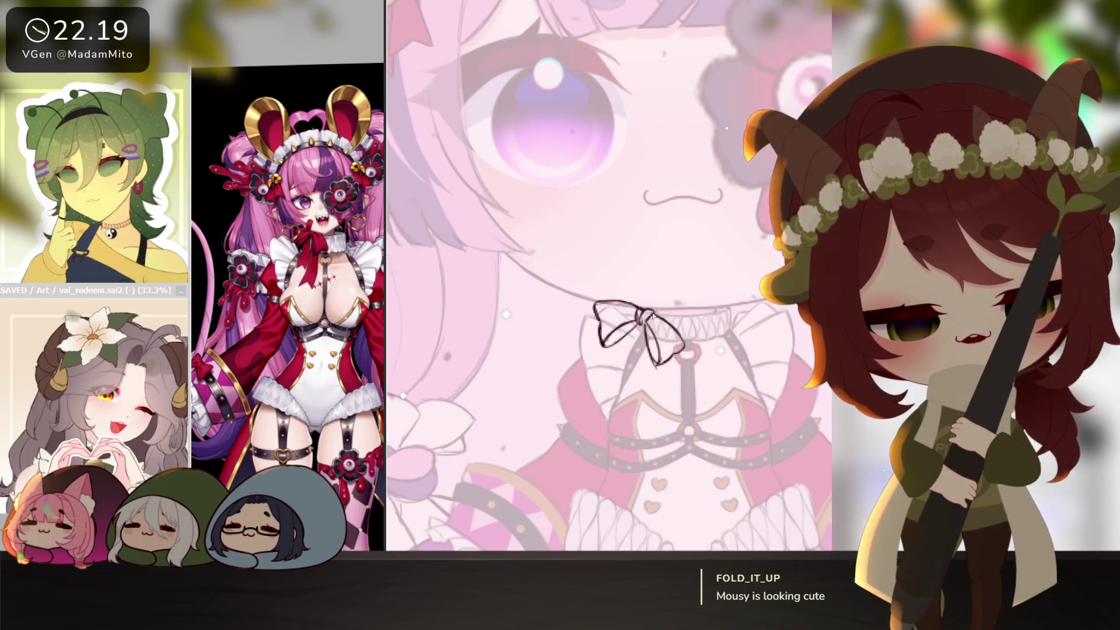
{"action": "left_click_drag", "start_coordinate": [615, 450], "coordinate": [609, 438]}
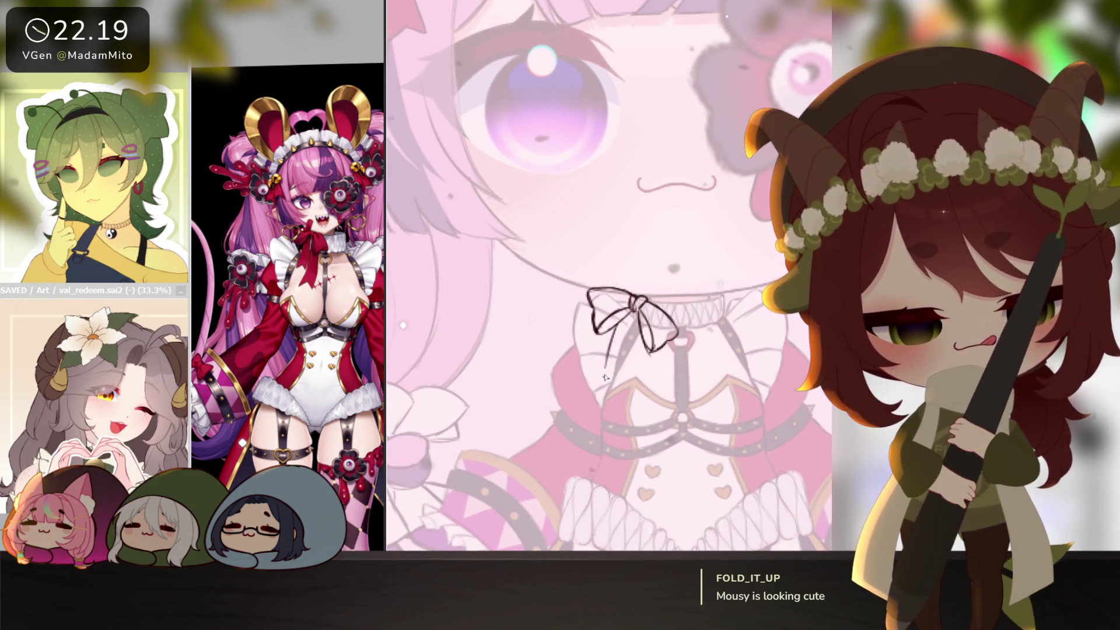
{"action": "left_click_drag", "start_coordinate": [624, 313], "coordinate": [606, 370]}
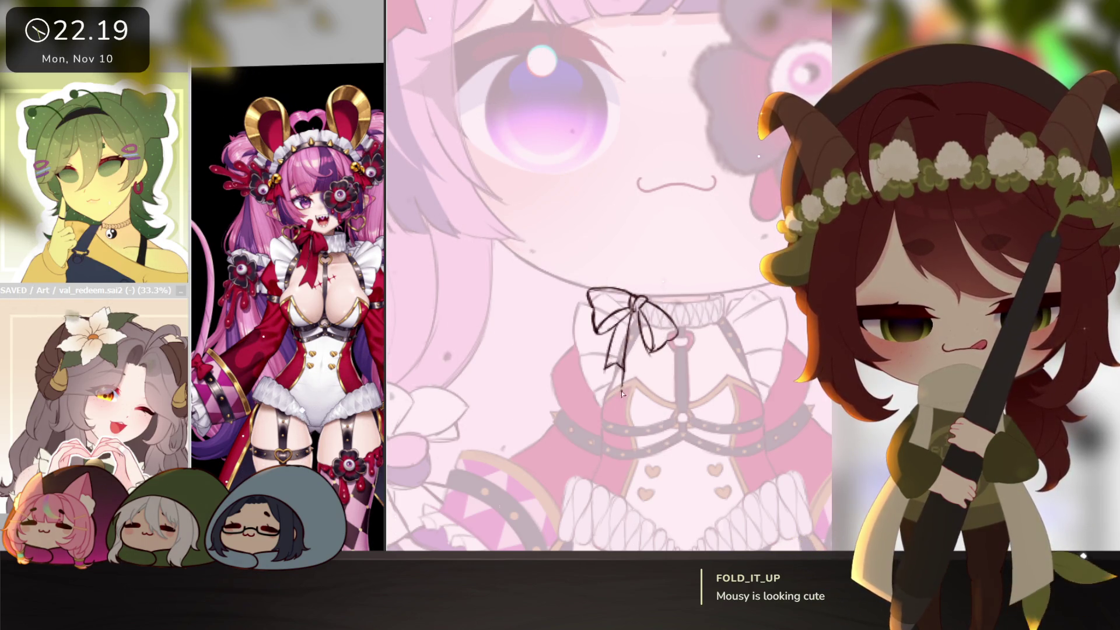
{"action": "left_click_drag", "start_coordinate": [622, 391], "coordinate": [624, 403]}
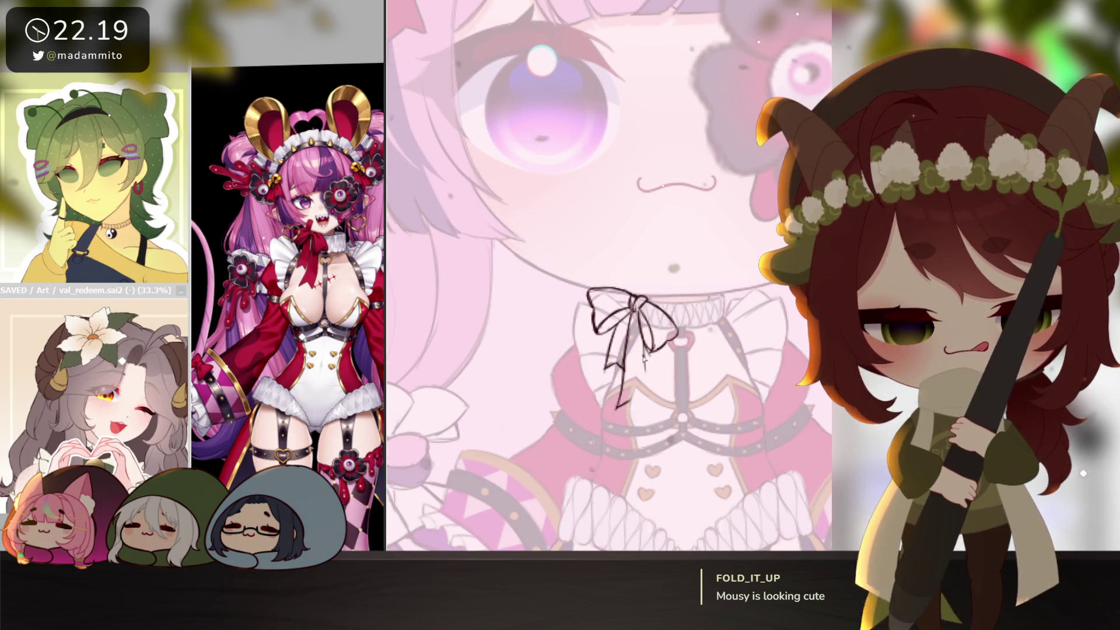
{"action": "left_click_drag", "start_coordinate": [644, 359], "coordinate": [647, 409]}
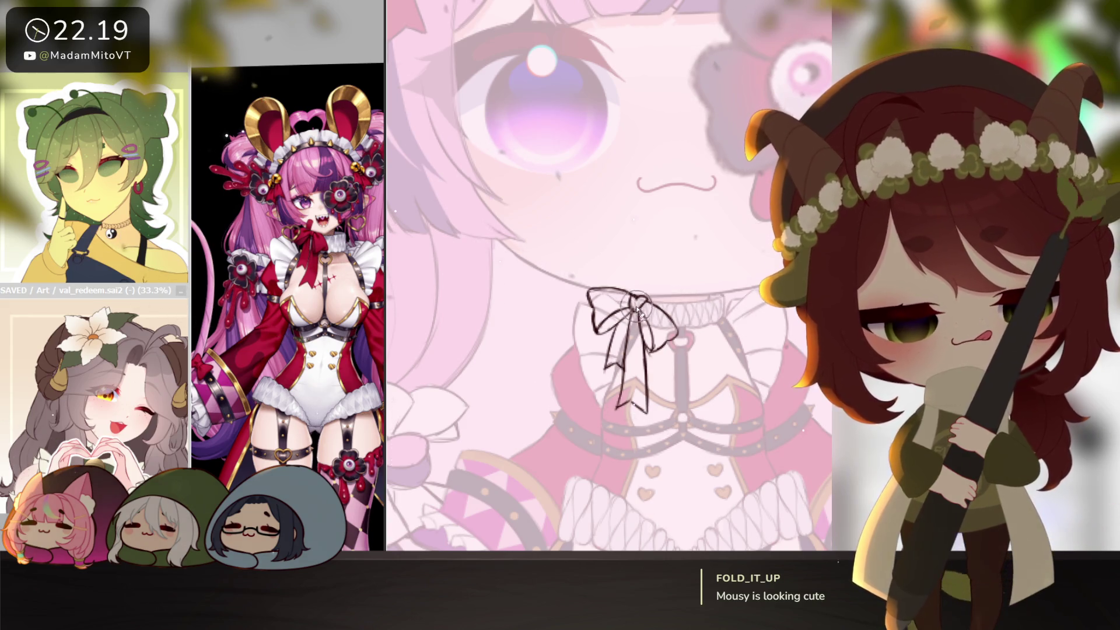
{"action": "scroll", "coordinate": [715, 462], "scroll_direction": "down", "scroll_amount": 2}
{"action": "scroll", "coordinate": [715, 462], "scroll_direction": "up", "scroll_amount": 3}
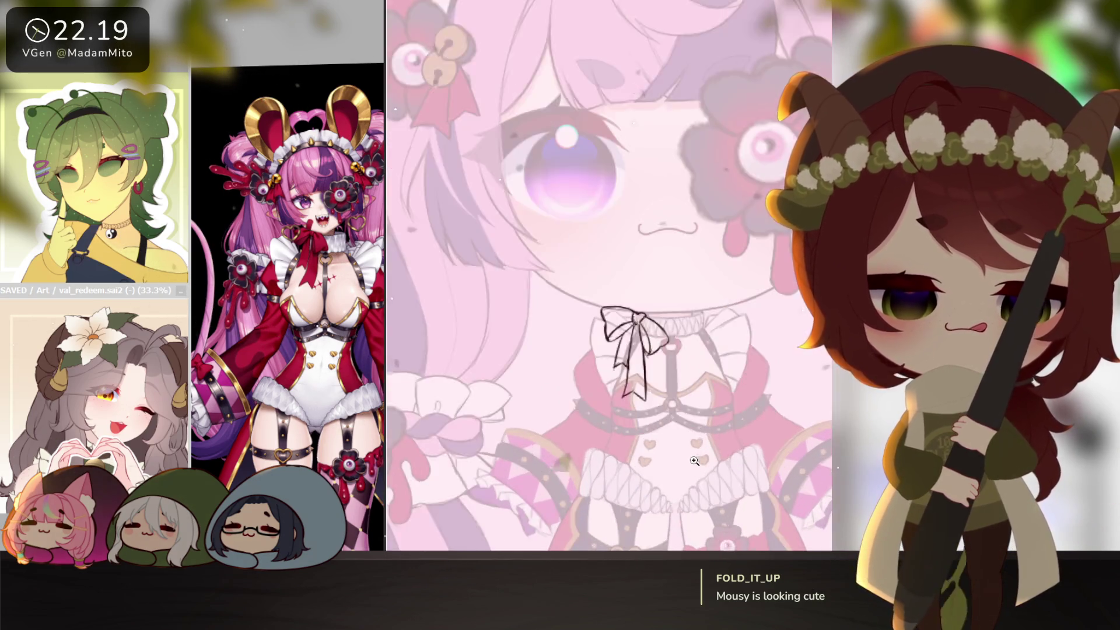
- Scale the sketched bow up slightly, undo a stray stroke and redraw the ribbon loop above it
{"action": "key", "text": "ctrl+t"}
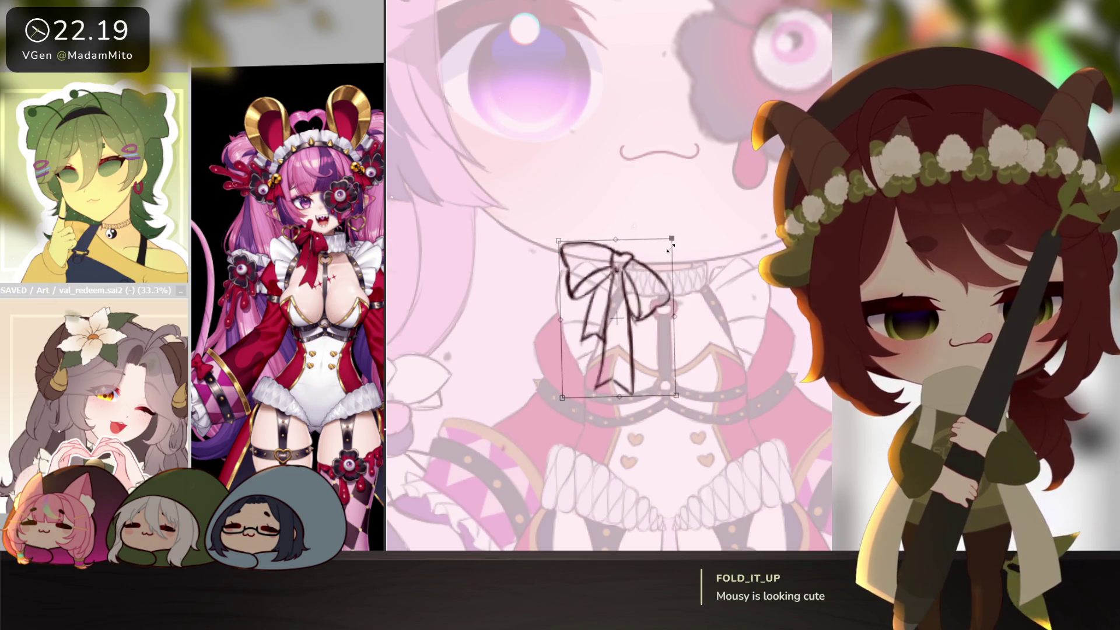
{"action": "left_click_drag", "start_coordinate": [659, 254], "coordinate": [669, 244]}
{"action": "key", "text": "Return"}
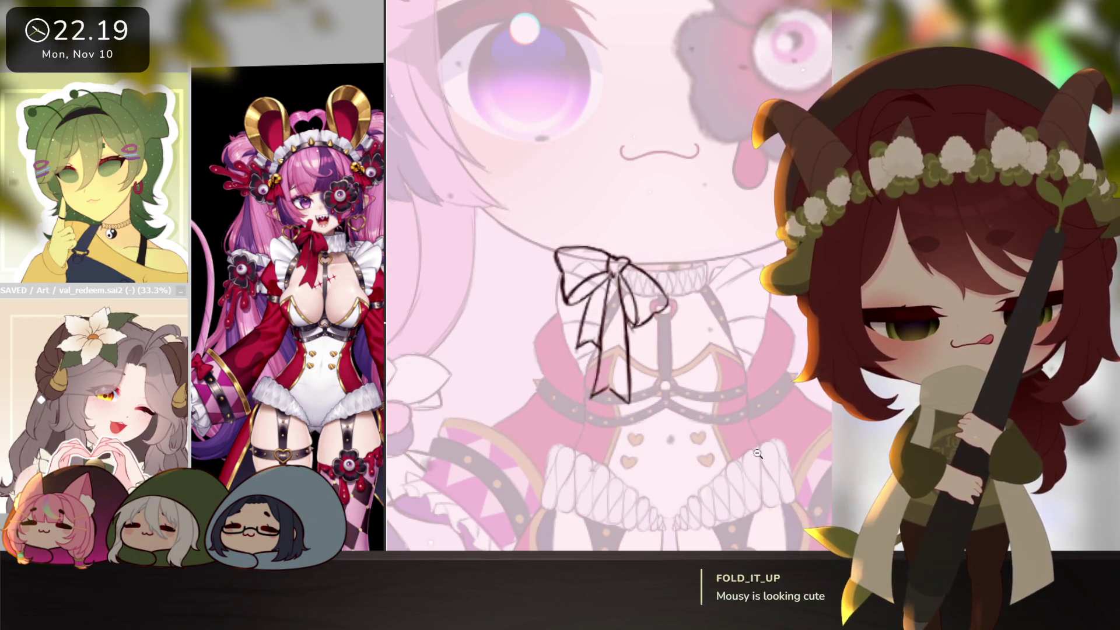
{"action": "scroll", "coordinate": [731, 411], "scroll_direction": "down", "scroll_amount": 2}
{"action": "scroll", "coordinate": [731, 411], "scroll_direction": "up", "scroll_amount": 2}
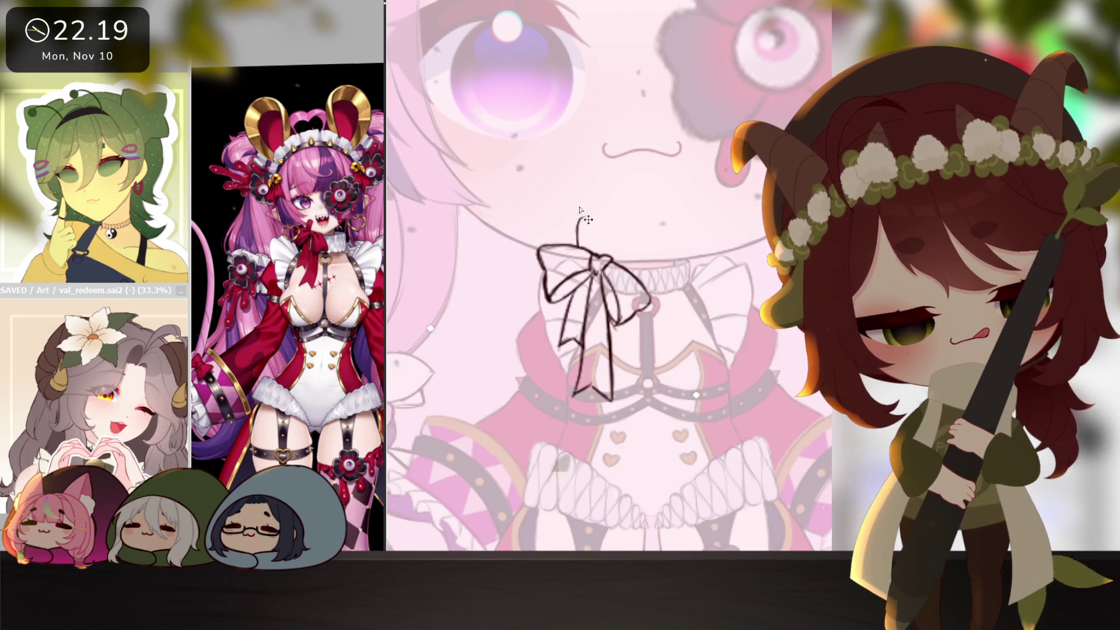
{"action": "key", "text": "ctrl+z"}
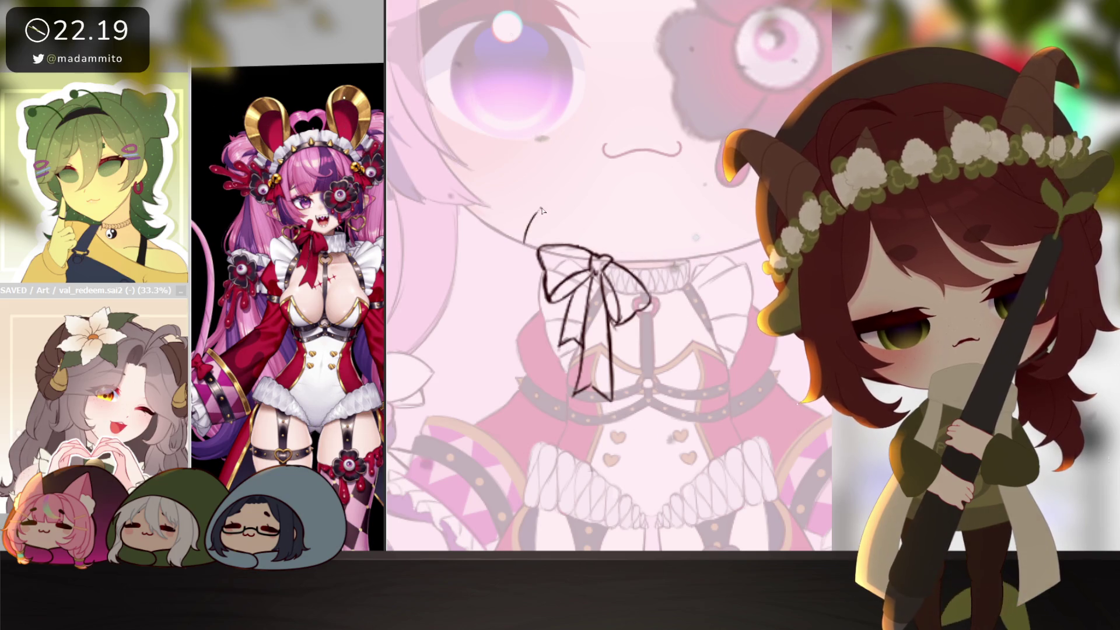
{"action": "mouse_move", "coordinate": [524, 241]}
{"action": "left_mouse_down"}
{"action": "mouse_move", "coordinate": [541, 211]}
{"action": "mouse_move", "coordinate": [558, 229]}
{"action": "mouse_move", "coordinate": [540, 242]}
{"action": "left_mouse_up"}
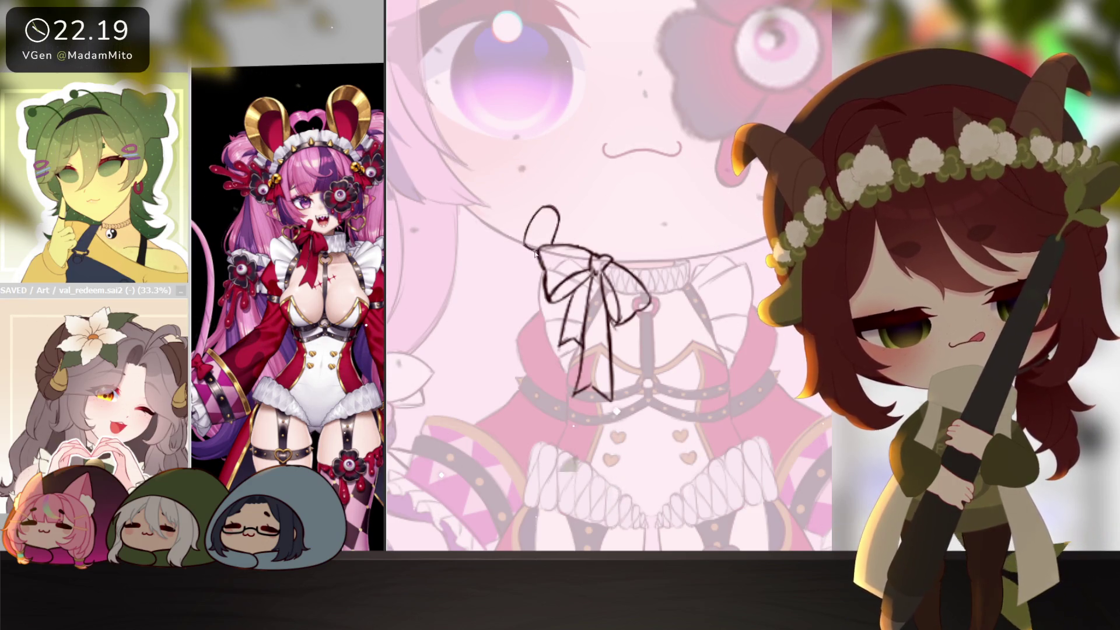
{"action": "scroll", "coordinate": [592, 211], "scroll_direction": "down", "scroll_amount": 3}
{"action": "scroll", "coordinate": [616, 288], "scroll_direction": "up", "scroll_amount": 2}
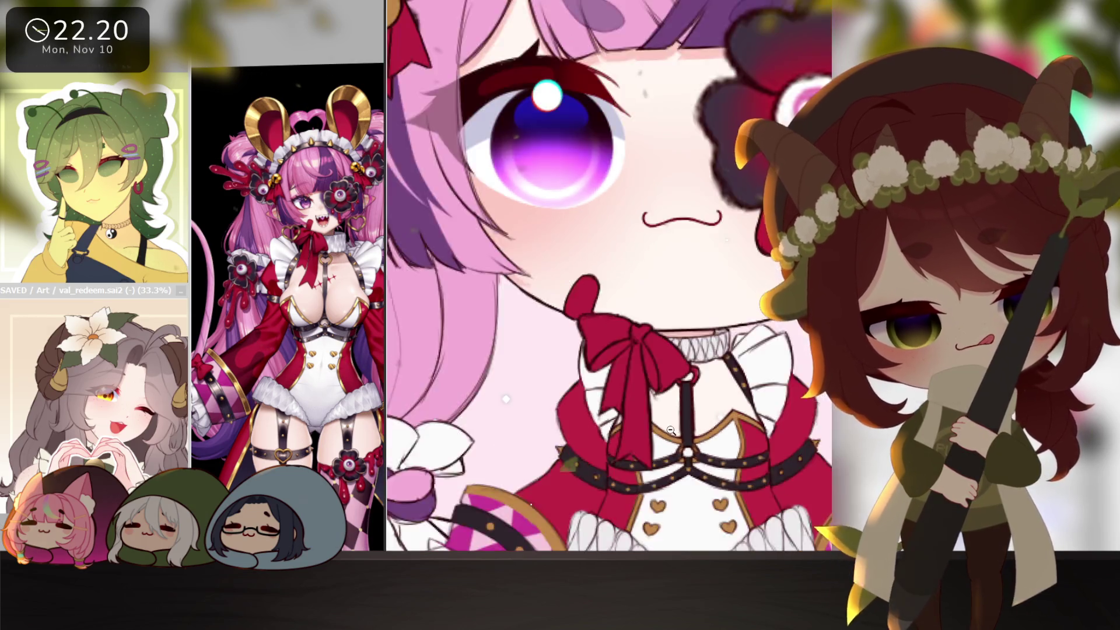
{"action": "scroll", "coordinate": [720, 383], "scroll_direction": "down", "scroll_amount": 2}
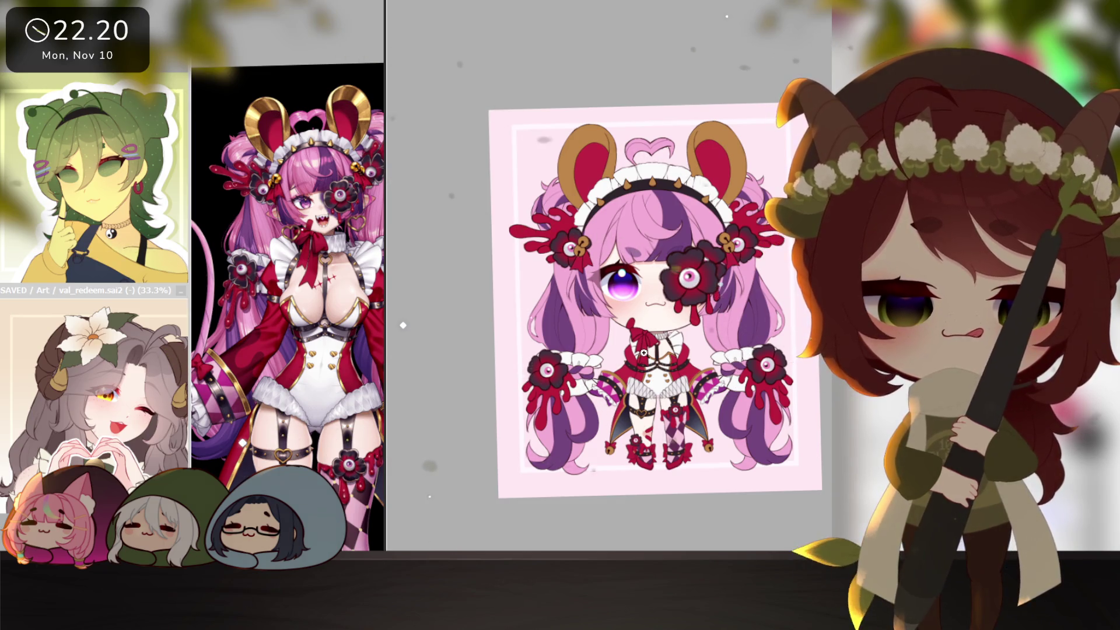
{"action": "scroll", "coordinate": [604, 312], "scroll_direction": "up", "scroll_amount": 2}
{"action": "scroll", "coordinate": [603, 313], "scroll_direction": "up", "scroll_amount": 1}
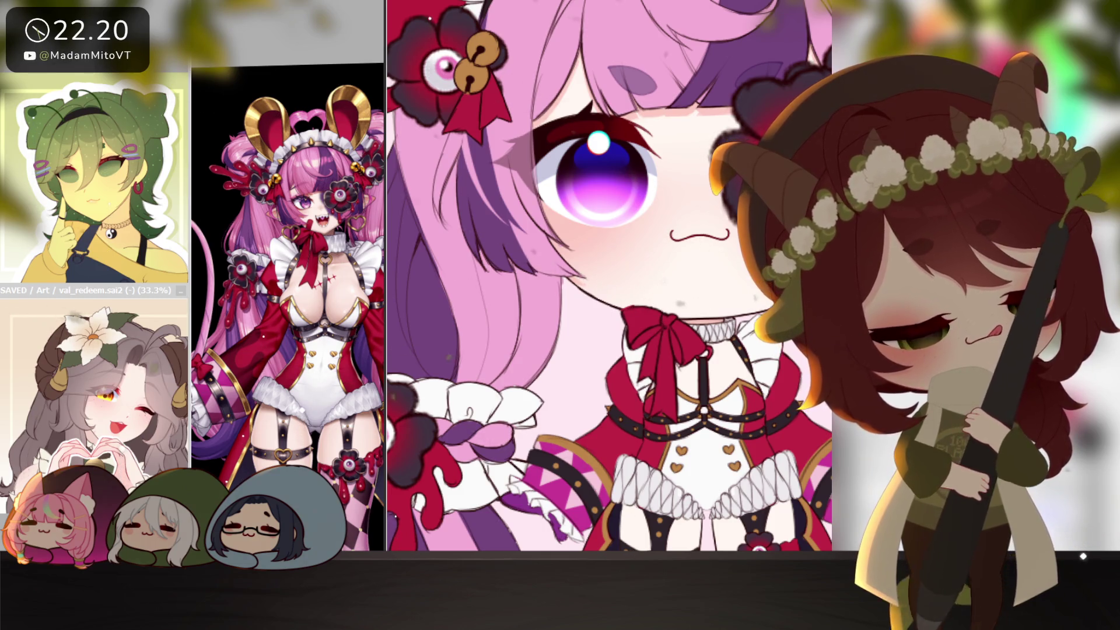
{"action": "scroll", "coordinate": [633, 305], "scroll_direction": "up", "scroll_amount": 1}
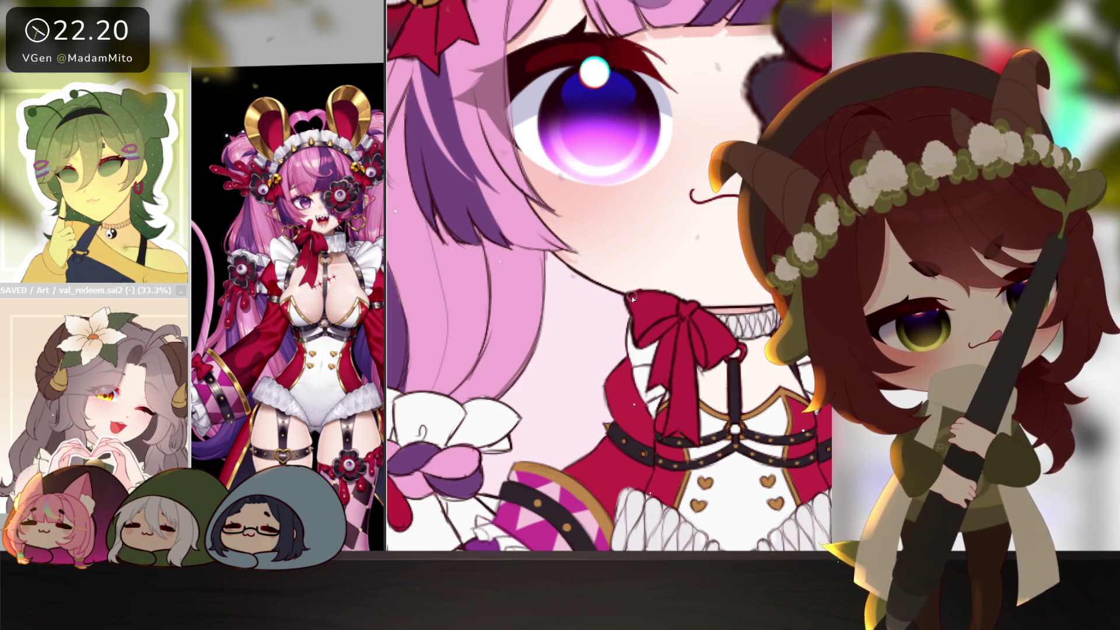
{"action": "scroll", "coordinate": [696, 299], "scroll_direction": "down", "scroll_amount": 1}
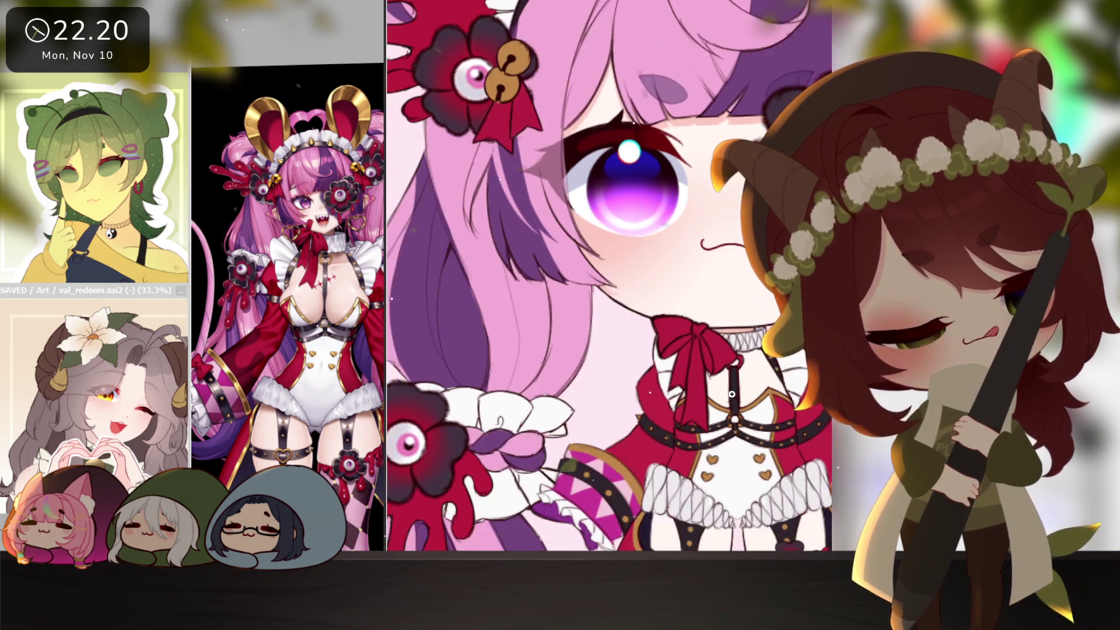
{"action": "scroll", "coordinate": [696, 299], "scroll_direction": "down", "scroll_amount": 1}
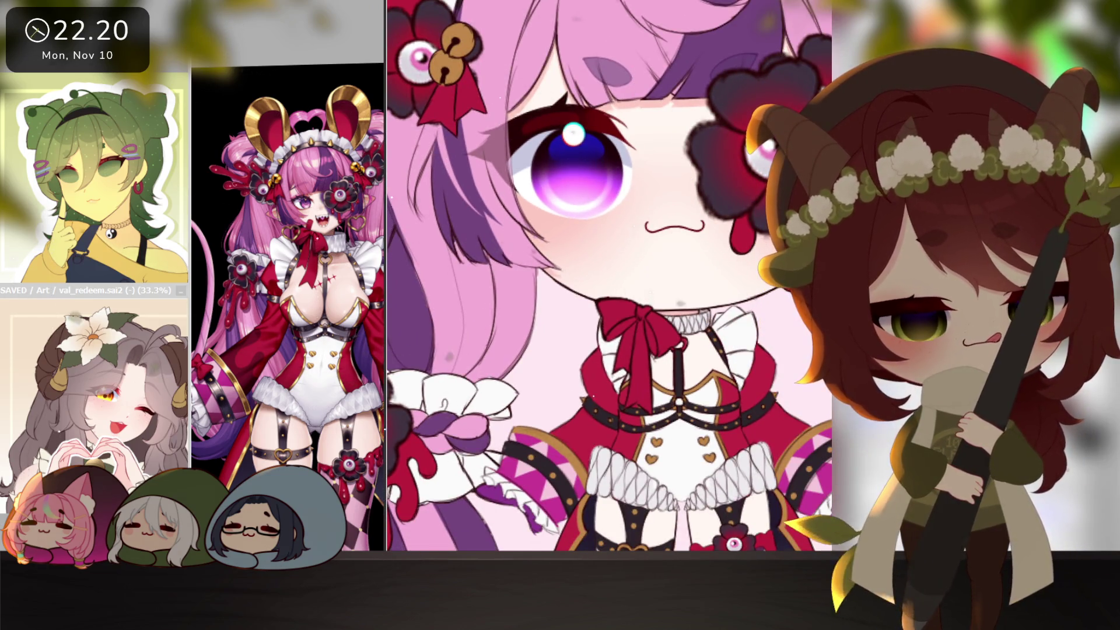
- Scale the red collar bow up, then shrink it back a little to fit the chest
{"action": "key", "text": "ctrl+t"}
{"action": "left_click_drag", "start_coordinate": [680, 297], "coordinate": [685, 290]}
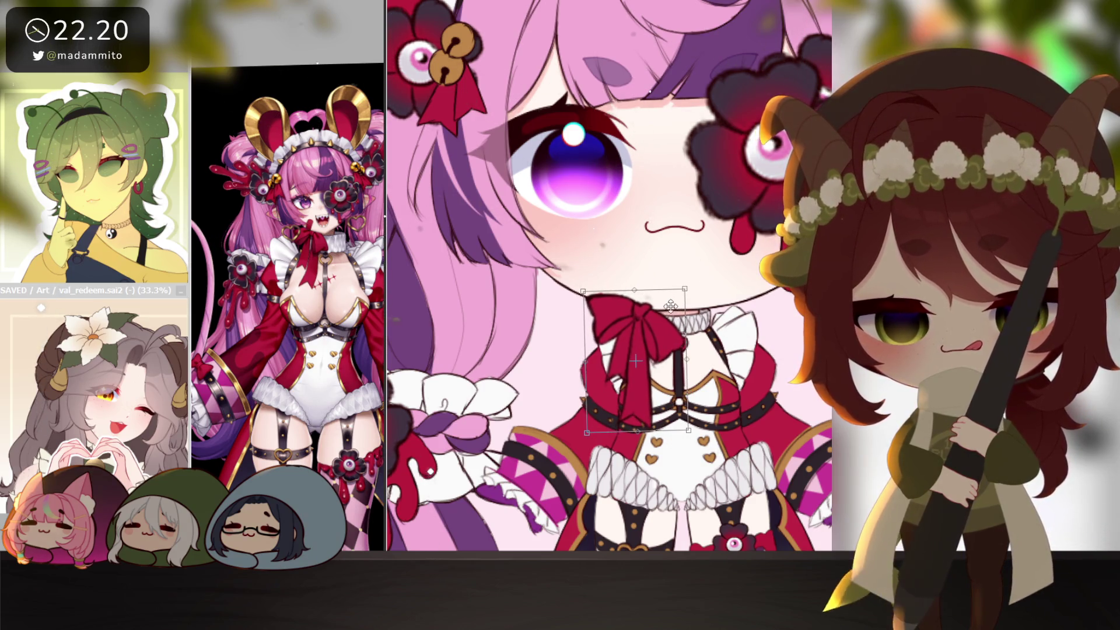
{"action": "key", "text": "Return"}
{"action": "scroll", "coordinate": [770, 437], "scroll_direction": "down", "scroll_amount": 5}
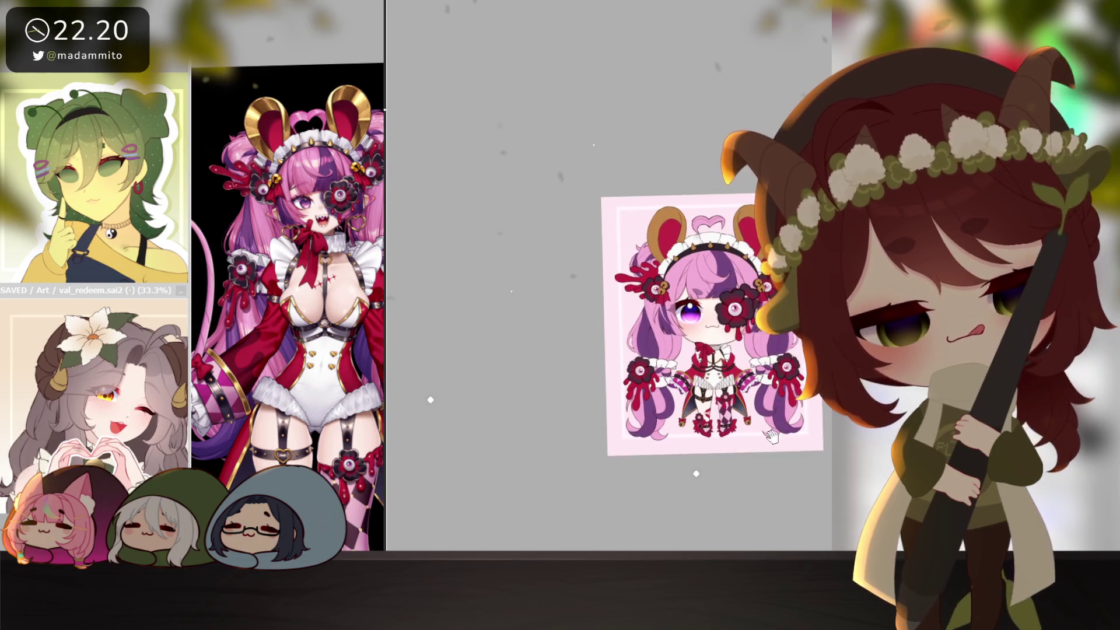
{"action": "scroll", "coordinate": [701, 296], "scroll_direction": "up", "scroll_amount": 4}
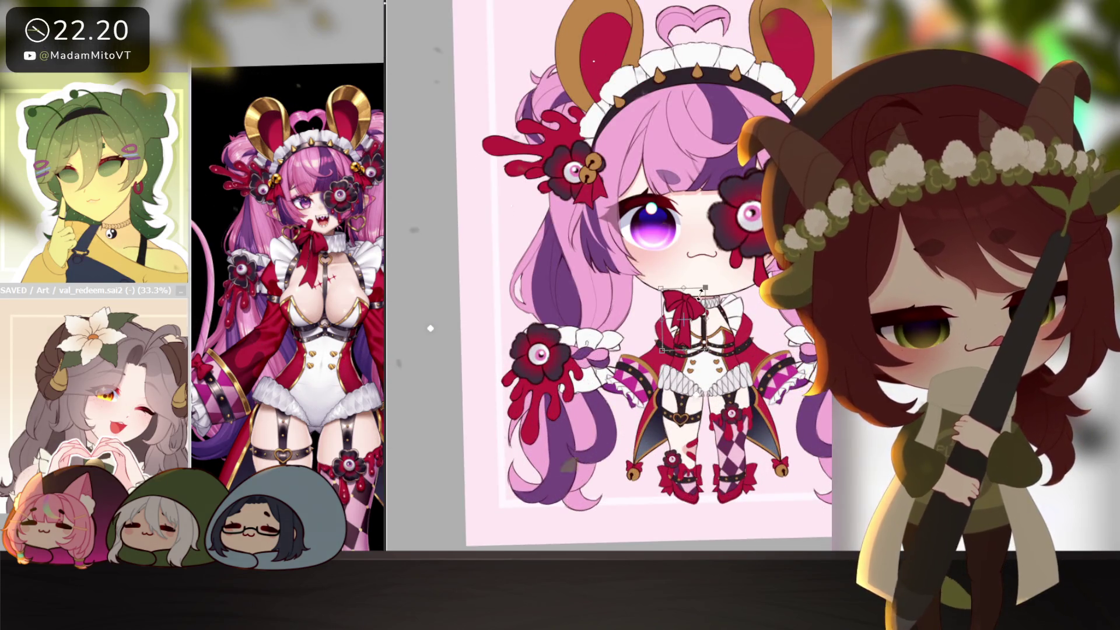
{"action": "left_click_drag", "start_coordinate": [698, 294], "coordinate": [693, 299]}
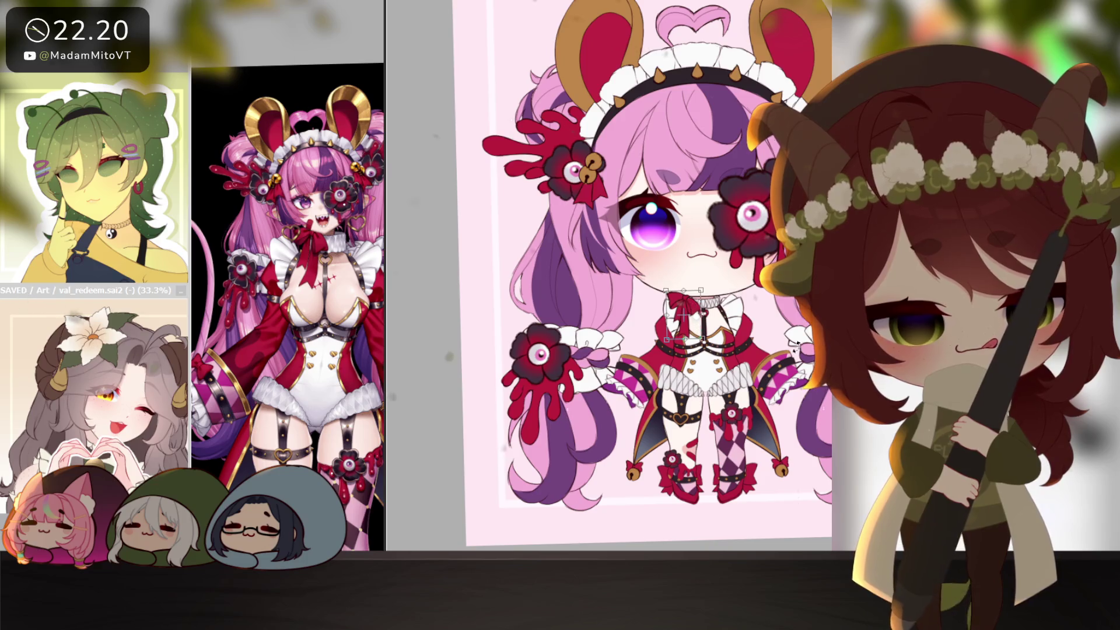
{"action": "scroll", "coordinate": [790, 403], "scroll_direction": "down", "scroll_amount": 4}
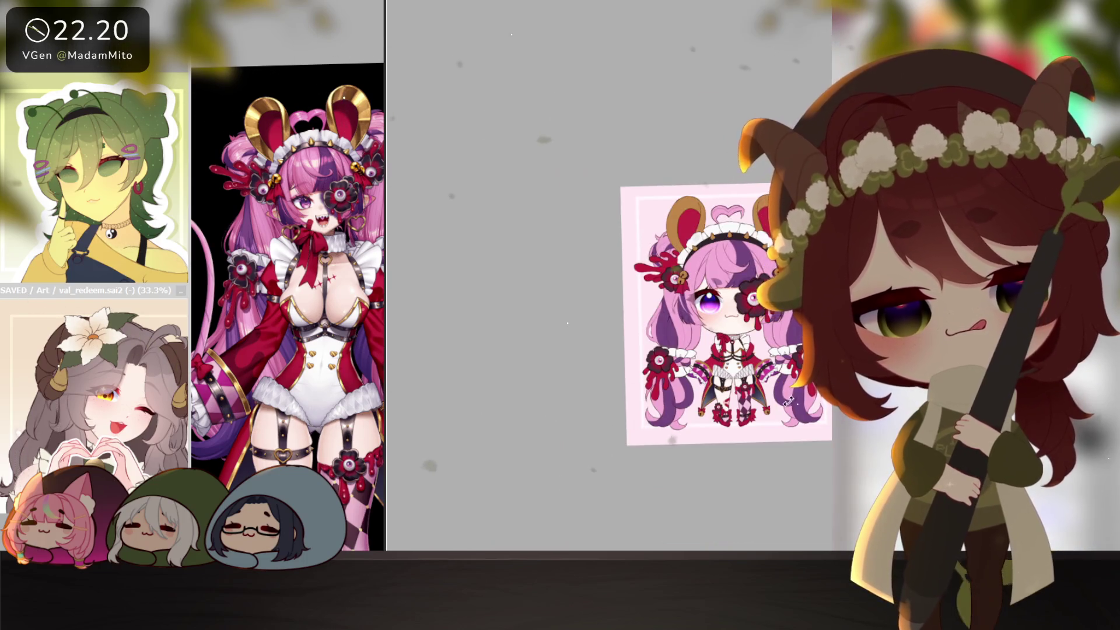
{"action": "scroll", "coordinate": [769, 388], "scroll_direction": "up", "scroll_amount": 2}
{"action": "scroll", "coordinate": [769, 389], "scroll_direction": "up", "scroll_amount": 2}
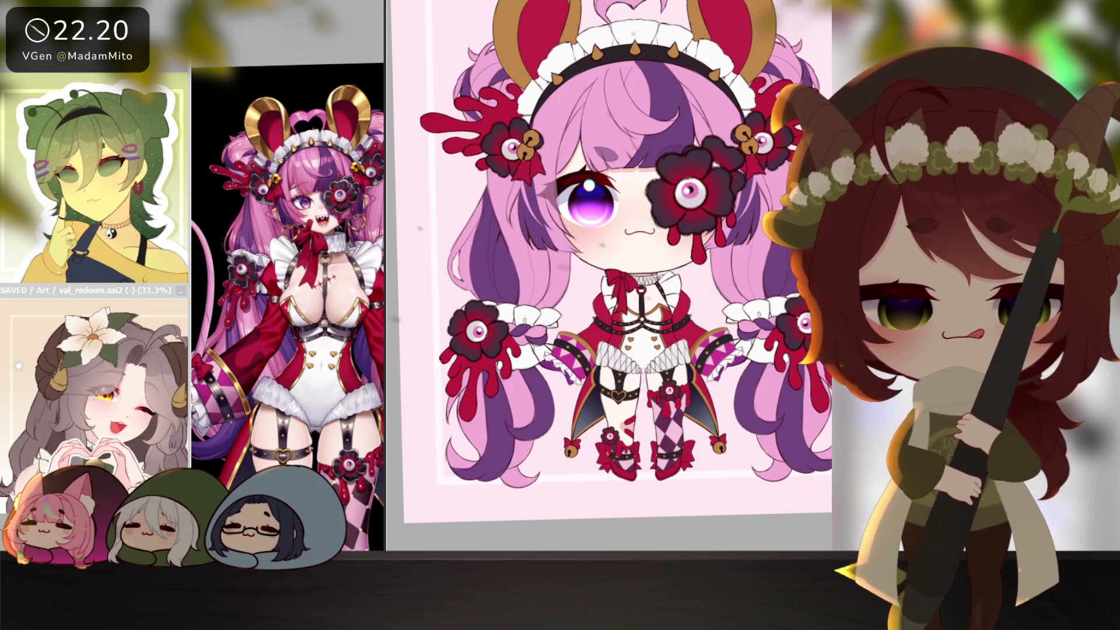
{"action": "key", "text": "ctrl+t"}
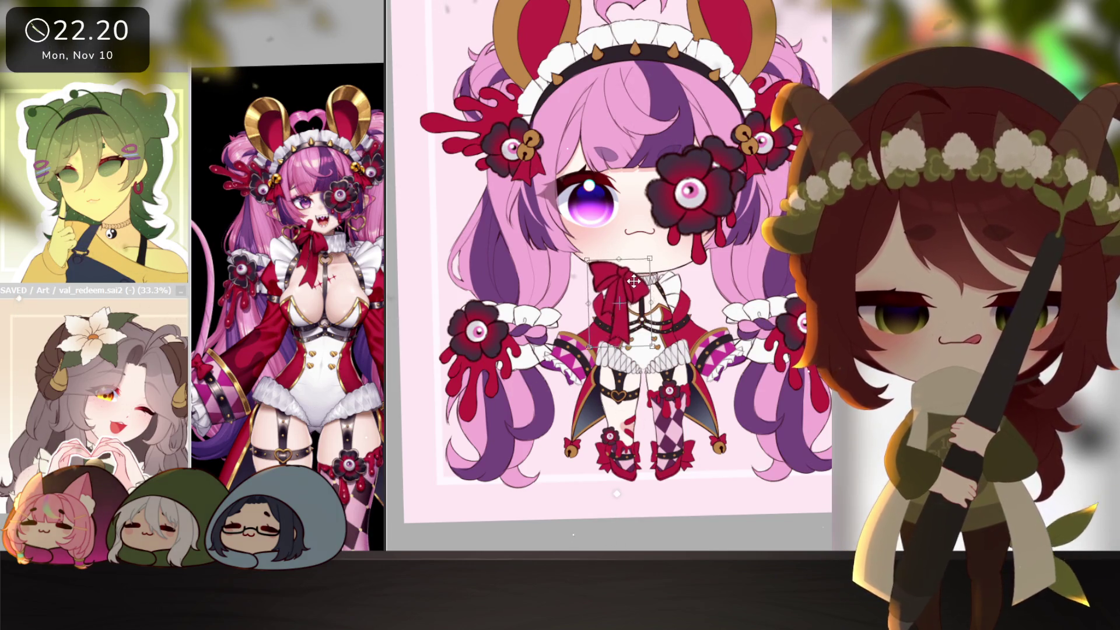
{"action": "key", "text": "Return"}
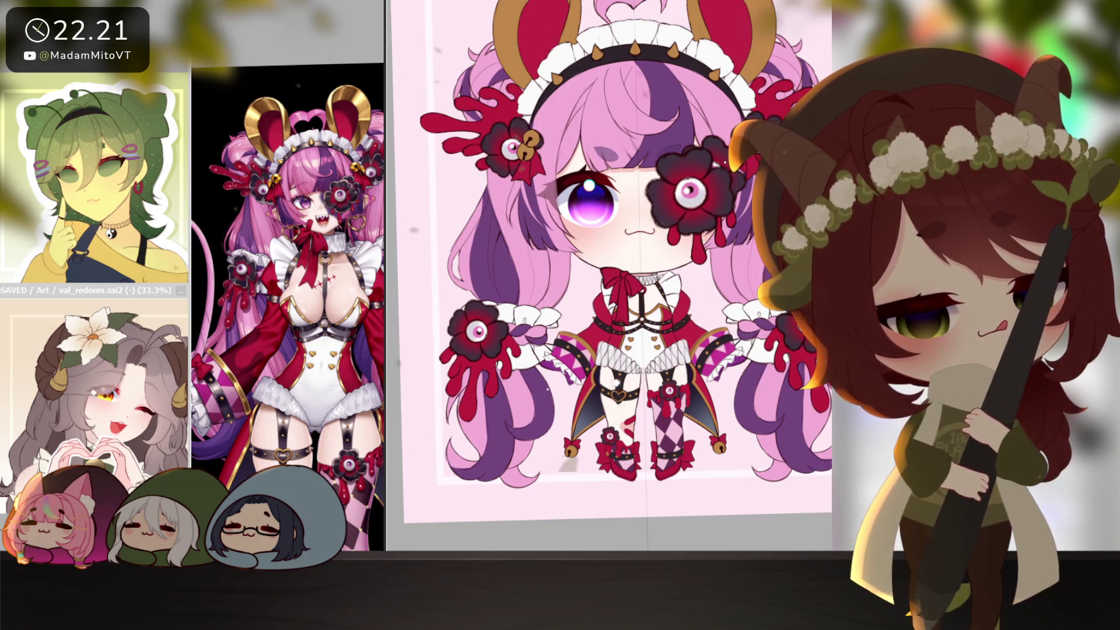
{"action": "scroll", "coordinate": [568, 304], "scroll_direction": "up", "scroll_amount": 2}
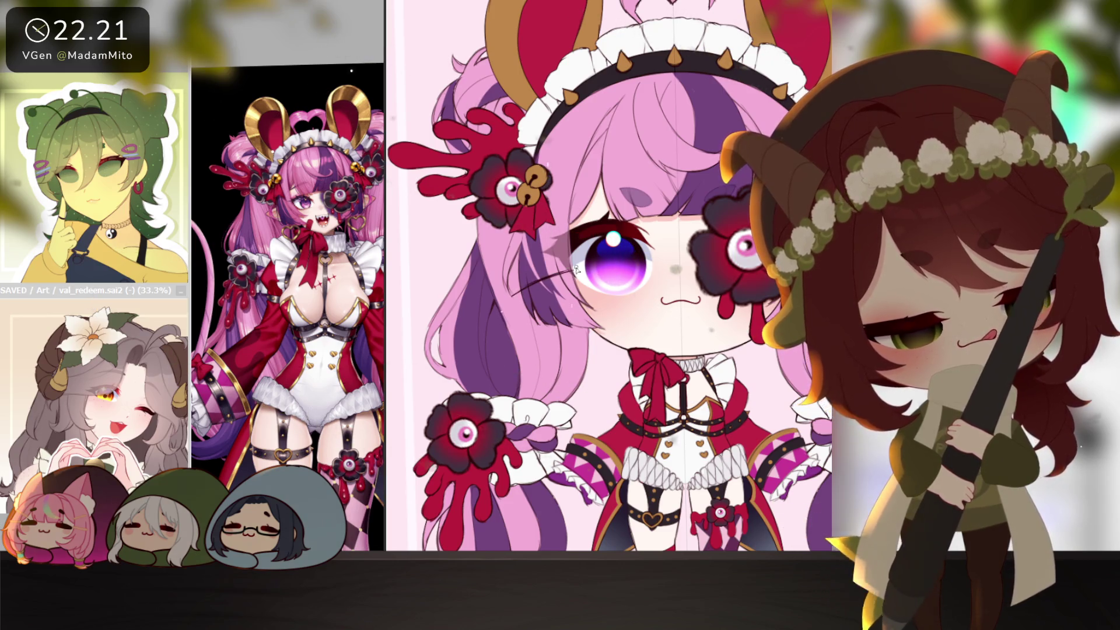
{"action": "left_click_drag", "start_coordinate": [596, 260], "coordinate": [576, 364]}
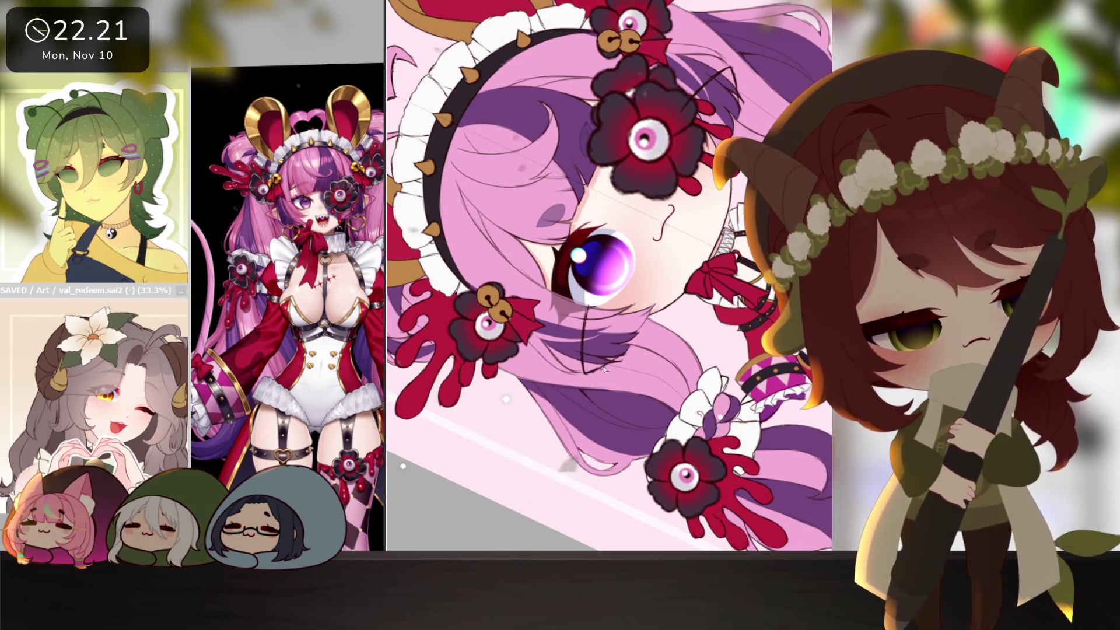
{"action": "key", "text": "Delete"}
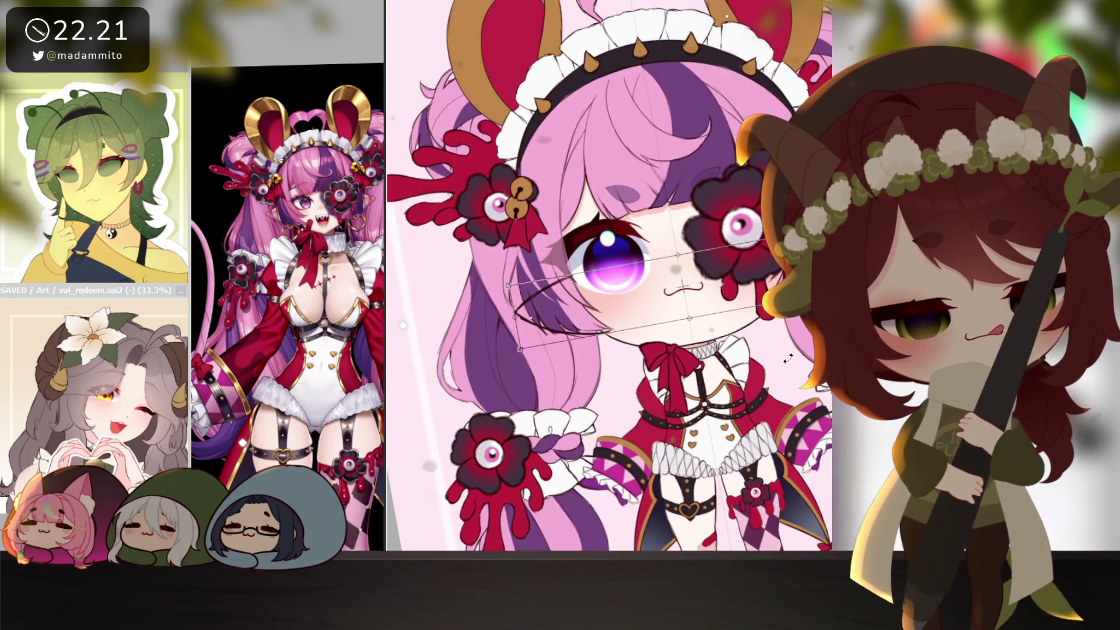
{"action": "key", "text": "ctrl+t"}
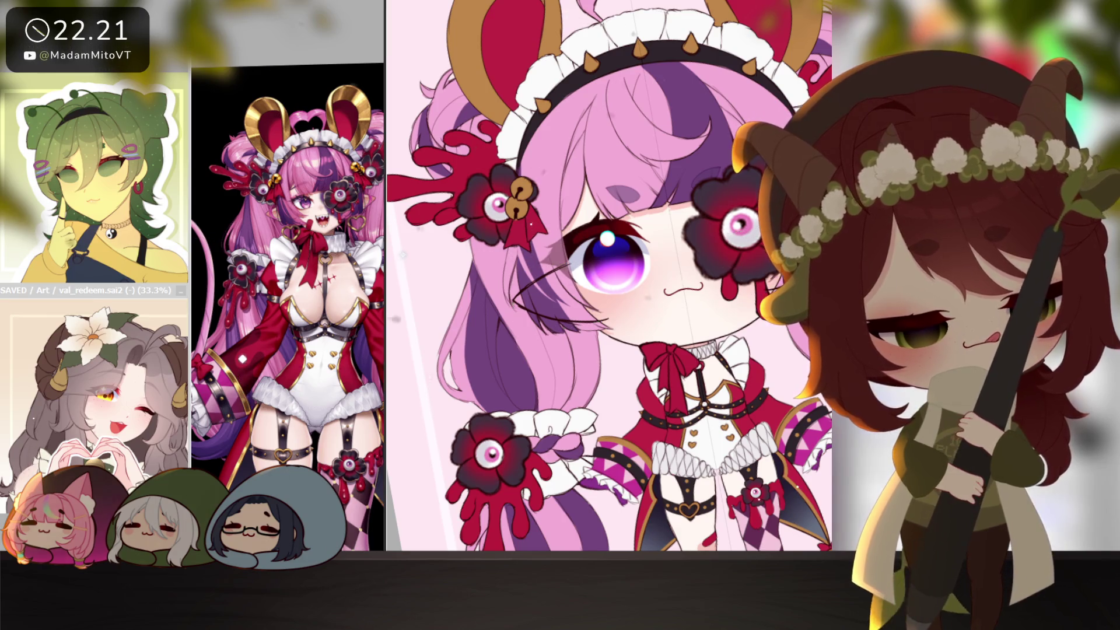
{"action": "key", "text": "Delete"}
{"action": "key", "text": "Delete"}
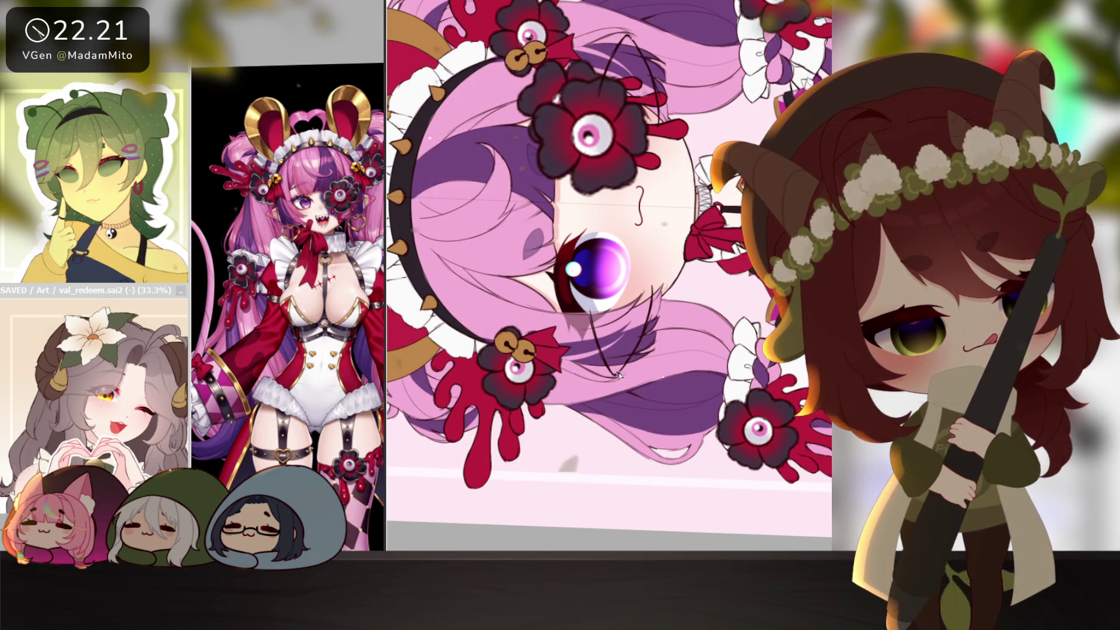
{"action": "key", "text": "End"}
{"action": "key", "text": "End"}
{"action": "key", "text": "End"}
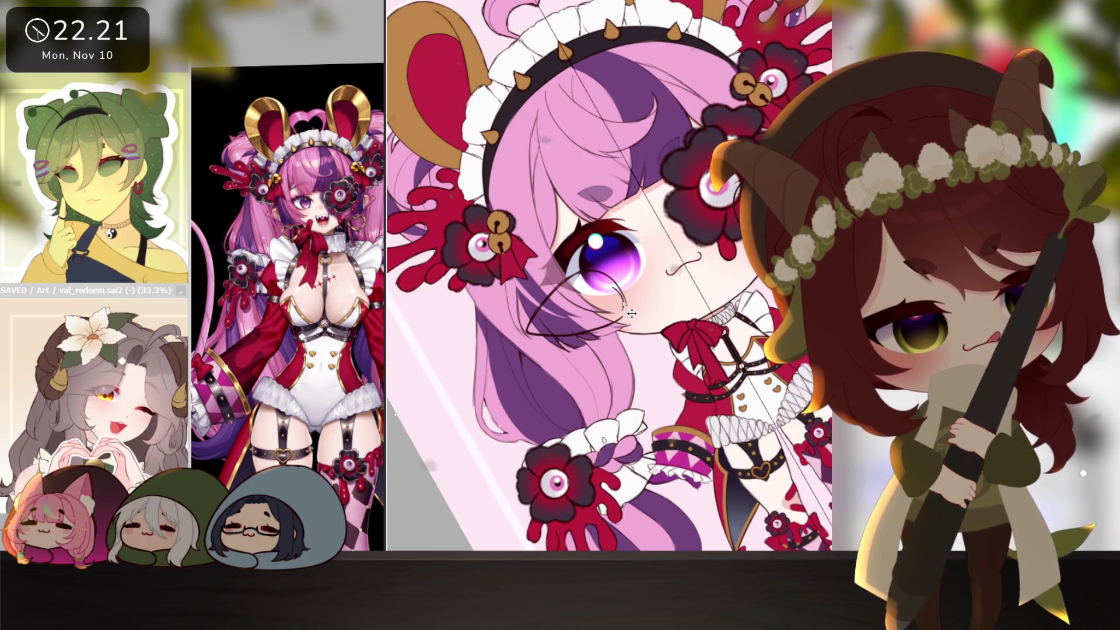
{"action": "scroll", "coordinate": [625, 314], "scroll_direction": "down", "scroll_amount": 3}
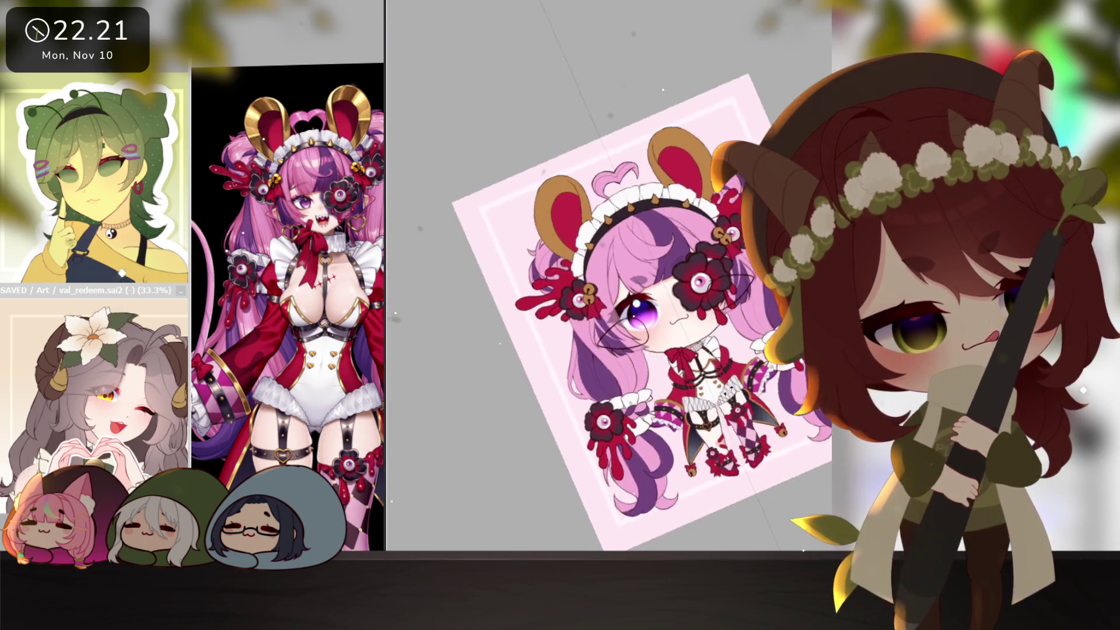
{"action": "key", "text": "Home"}
{"action": "scroll", "coordinate": [662, 434], "scroll_direction": "up", "scroll_amount": 3}
{"action": "scroll", "coordinate": [652, 421], "scroll_direction": "up", "scroll_amount": 1}
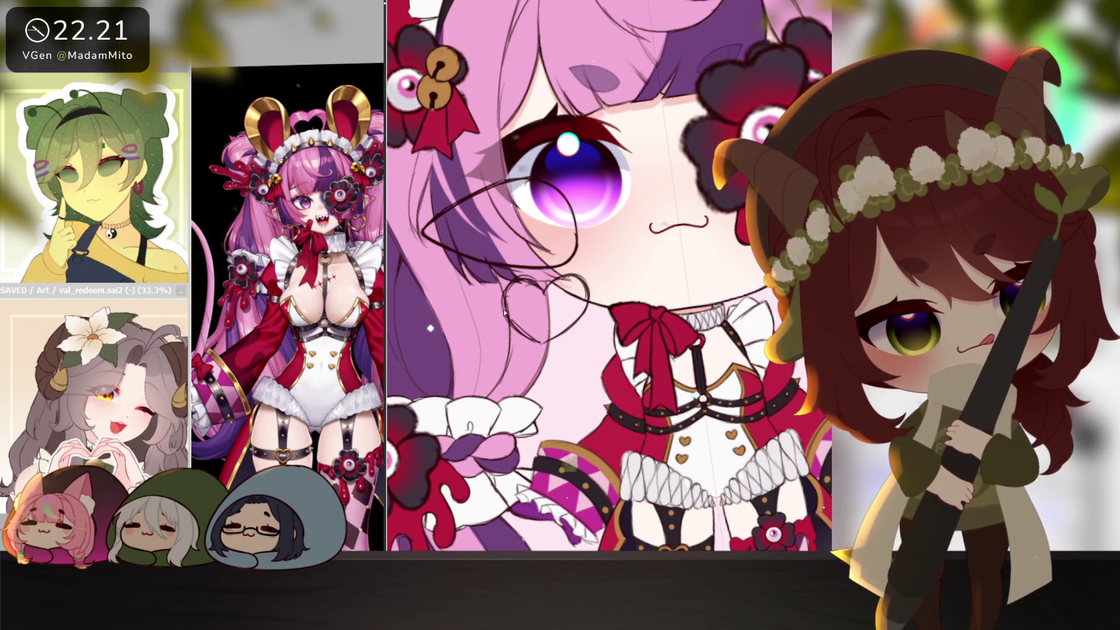
{"action": "scroll", "coordinate": [541, 344], "scroll_direction": "up", "scroll_amount": 1}
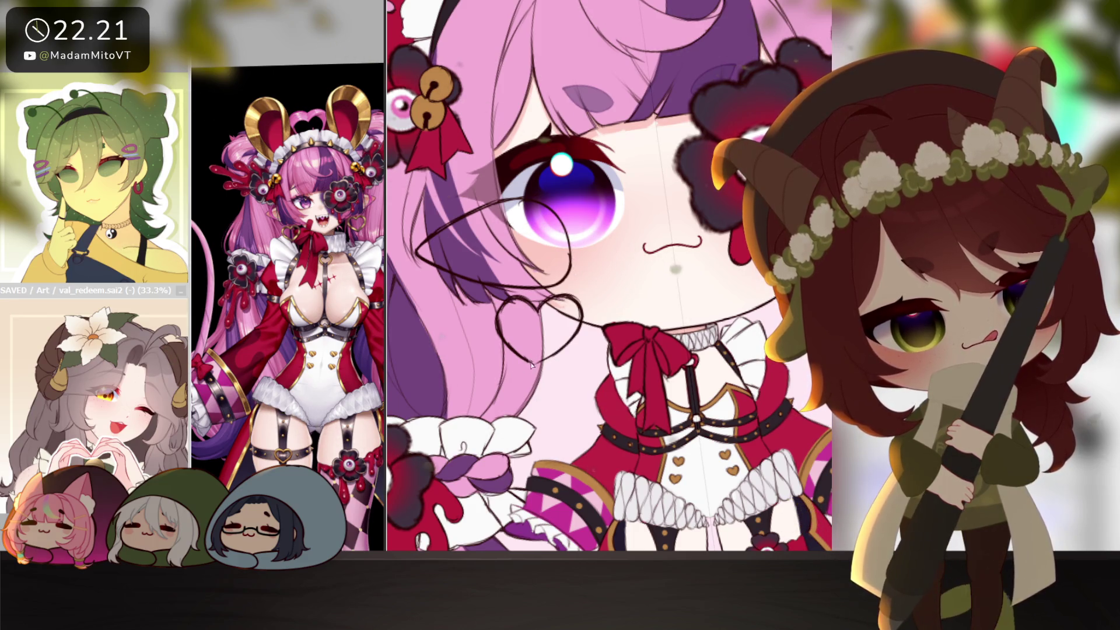
- Undo the mouth to a wavy line and rotate the canvas view back to a lesser tilt
{"action": "key", "text": "ctrl+z"}
{"action": "scroll", "coordinate": [526, 324], "scroll_direction": "up", "scroll_amount": 1}
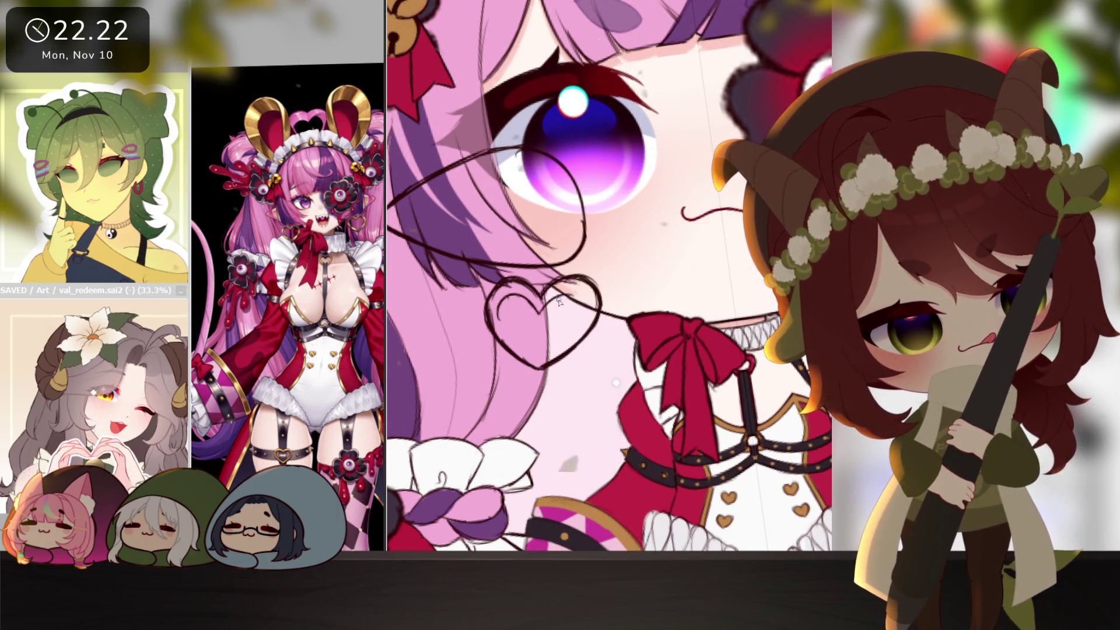
{"action": "key", "text": "Delete"}
{"action": "key", "text": "Delete"}
{"action": "key", "text": "Delete"}
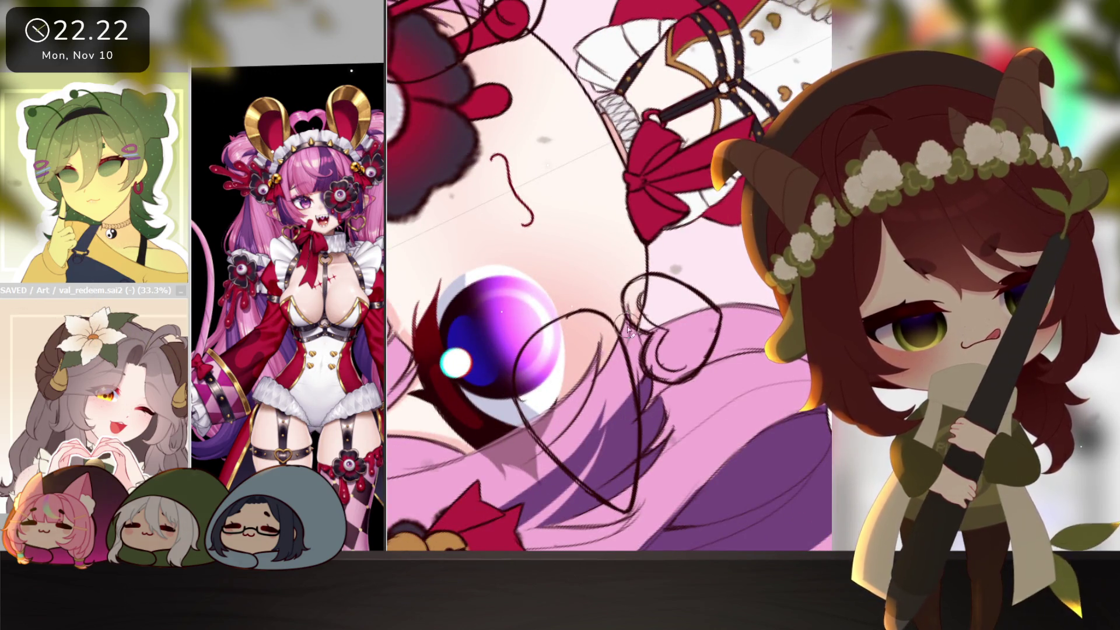
{"action": "key", "text": "End"}
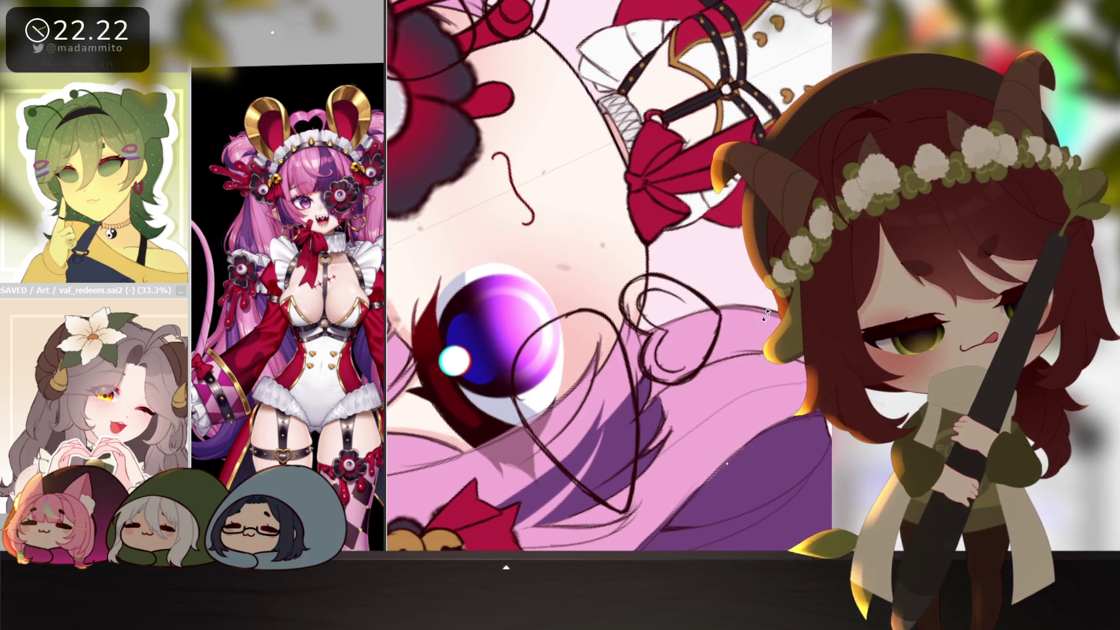
{"action": "key", "text": "End"}
{"action": "key", "text": "End"}
{"action": "key", "text": "End"}
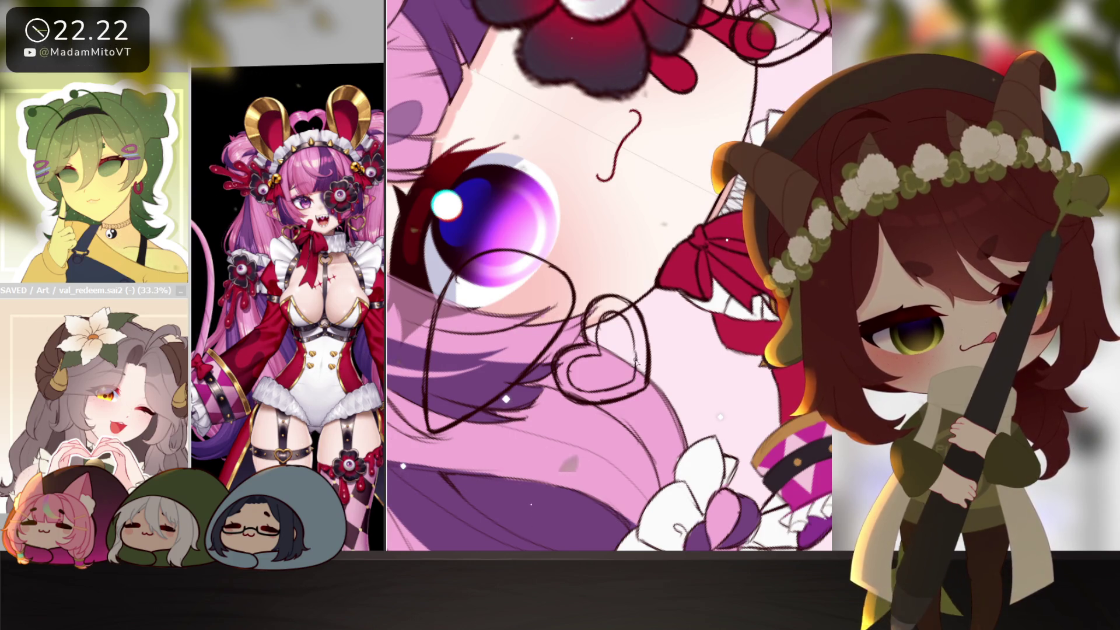
{"action": "left_click_drag", "start_coordinate": [623, 319], "coordinate": [669, 443]}
{"action": "scroll", "coordinate": [609, 276], "scroll_direction": "down", "scroll_amount": 2}
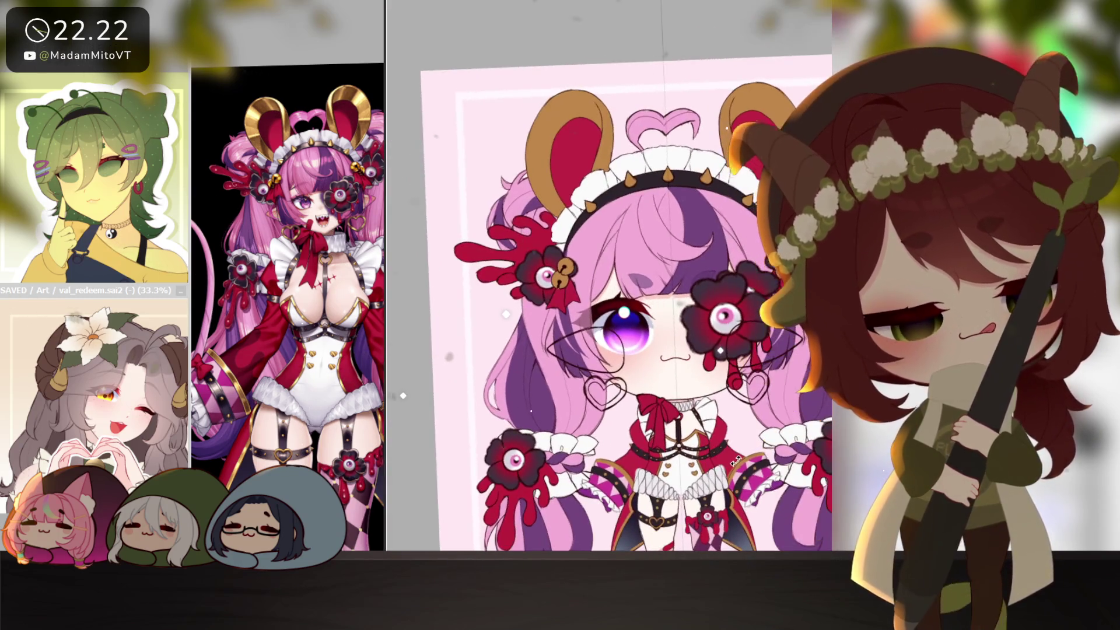
{"action": "scroll", "coordinate": [609, 276], "scroll_direction": "up", "scroll_amount": 1}
- Mark the ear and heart earring shapes, convert to a selection and fill them cream
{"action": "left_click", "coordinate": [713, 378]}
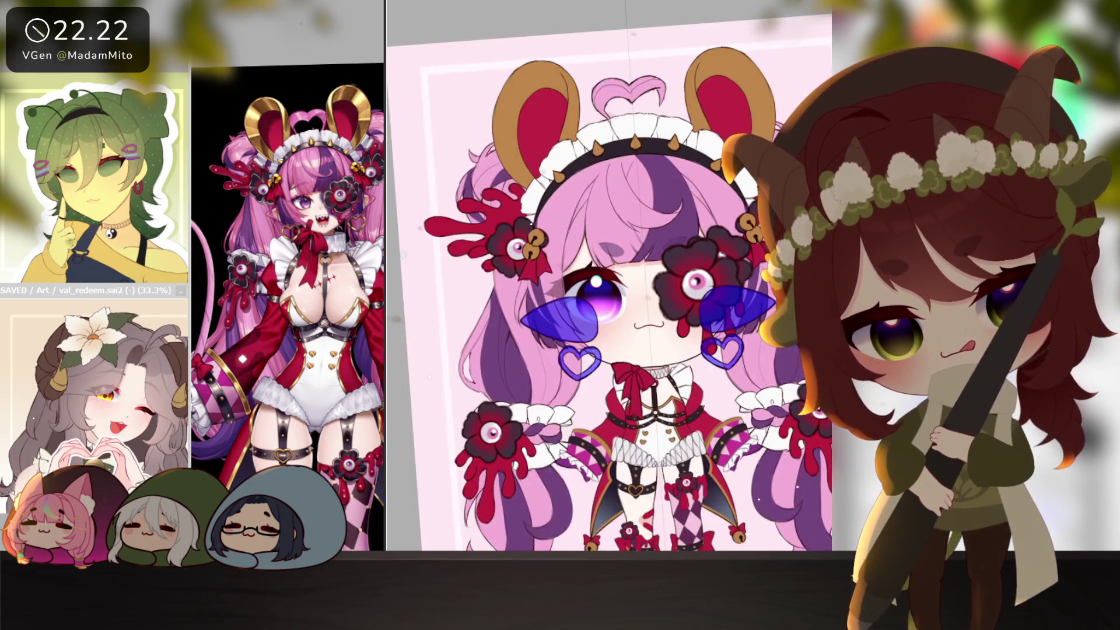
{"action": "key", "text": "ctrl+i"}
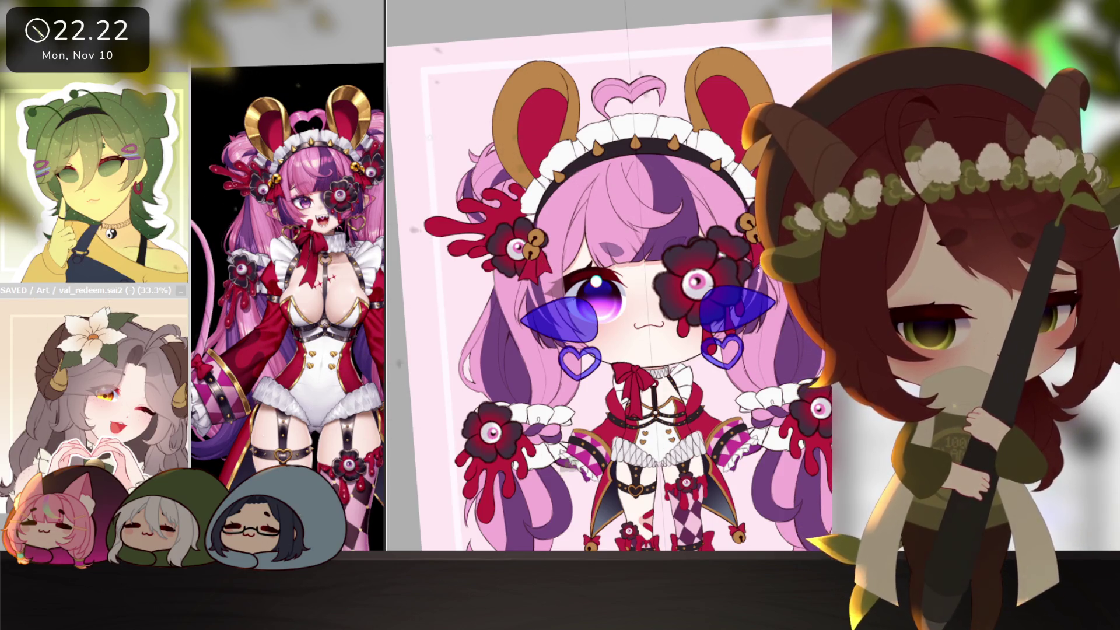
{"action": "key", "text": "b"}
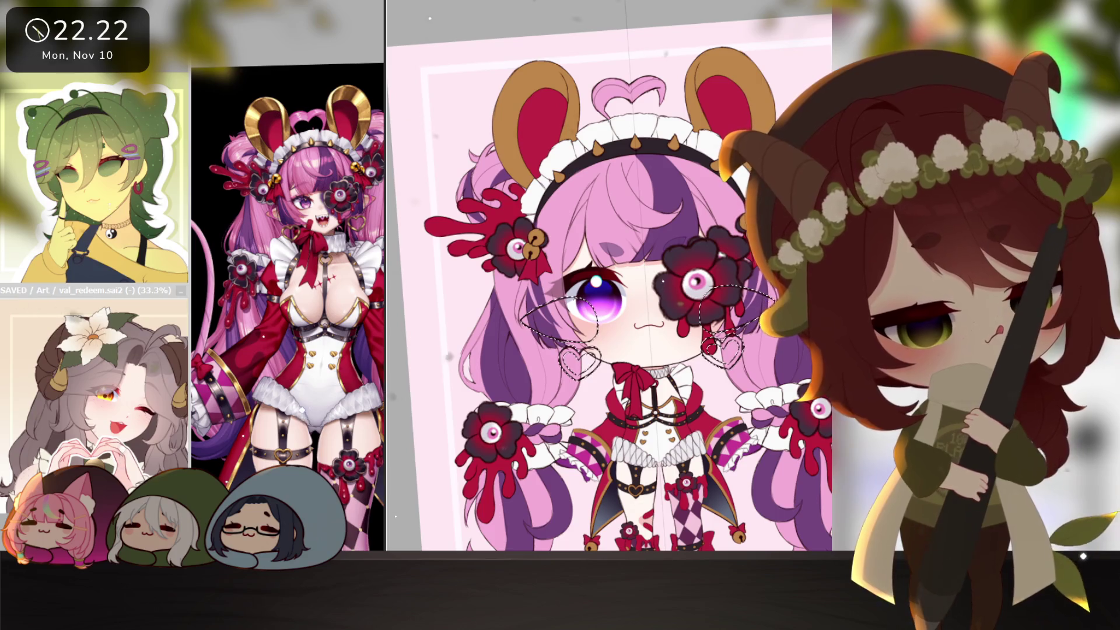
{"action": "key", "text": "ctrl+v"}
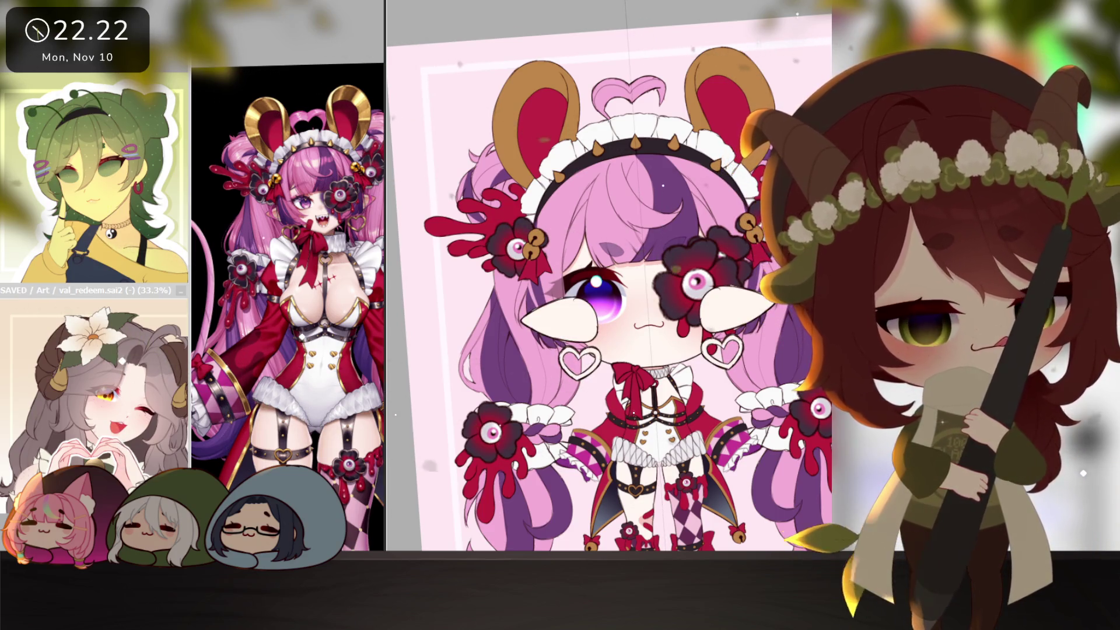
{"action": "scroll", "coordinate": [646, 343], "scroll_direction": "up", "scroll_amount": 2}
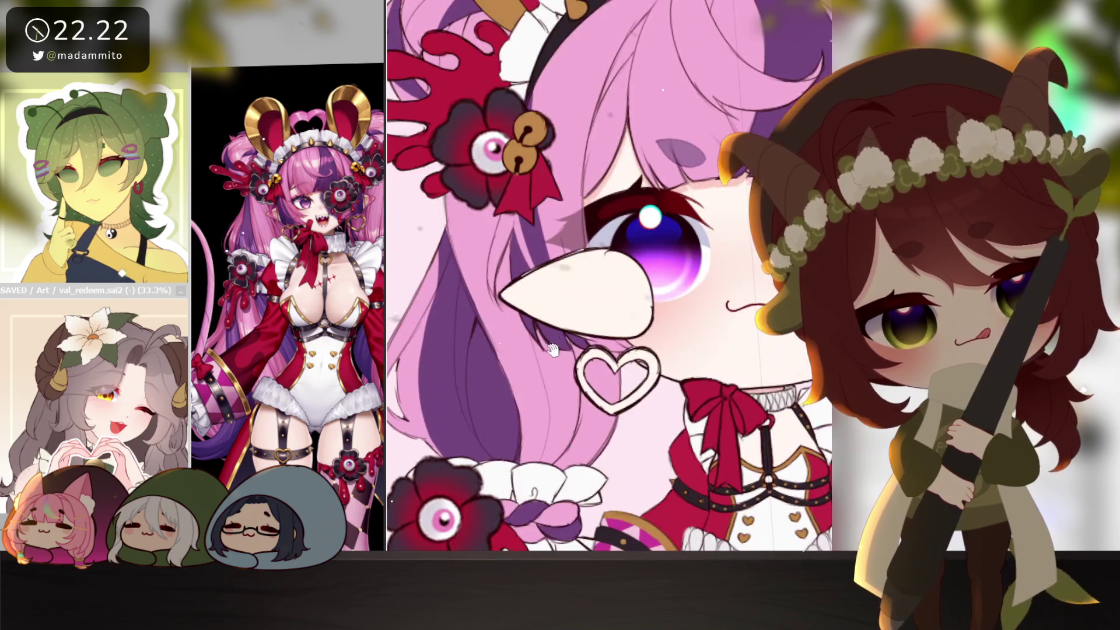
{"action": "scroll", "coordinate": [646, 342], "scroll_direction": "up", "scroll_amount": 2}
- Recolour the heart earring outline gold and stretch the ear and earring piece wider
{"action": "left_click_drag", "start_coordinate": [647, 337], "coordinate": [652, 377]}
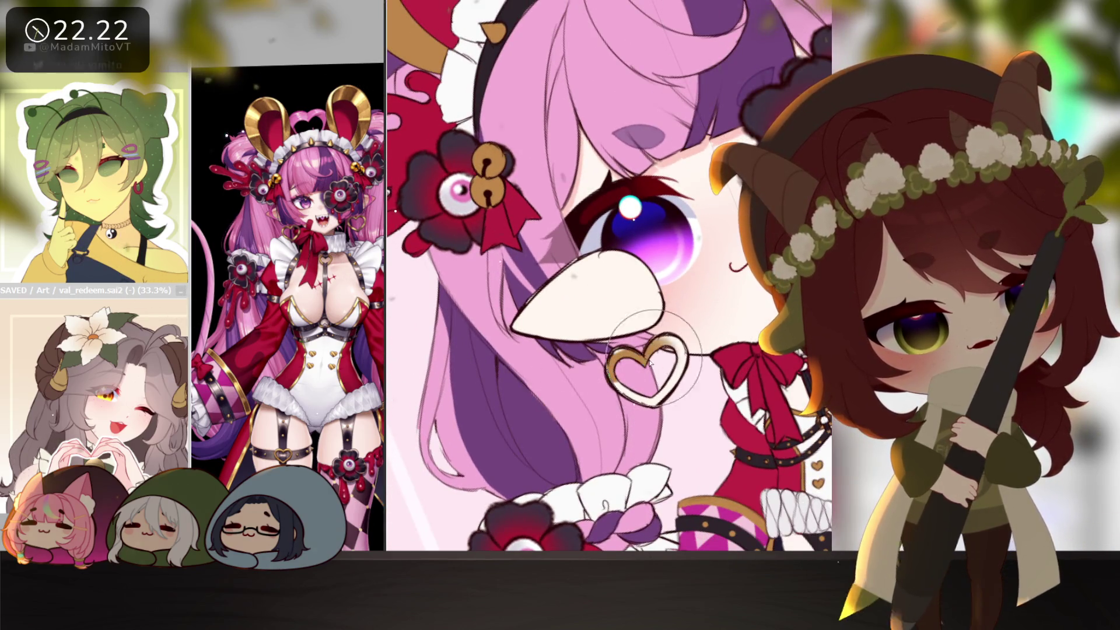
{"action": "scroll", "coordinate": [715, 438], "scroll_direction": "down", "scroll_amount": 5}
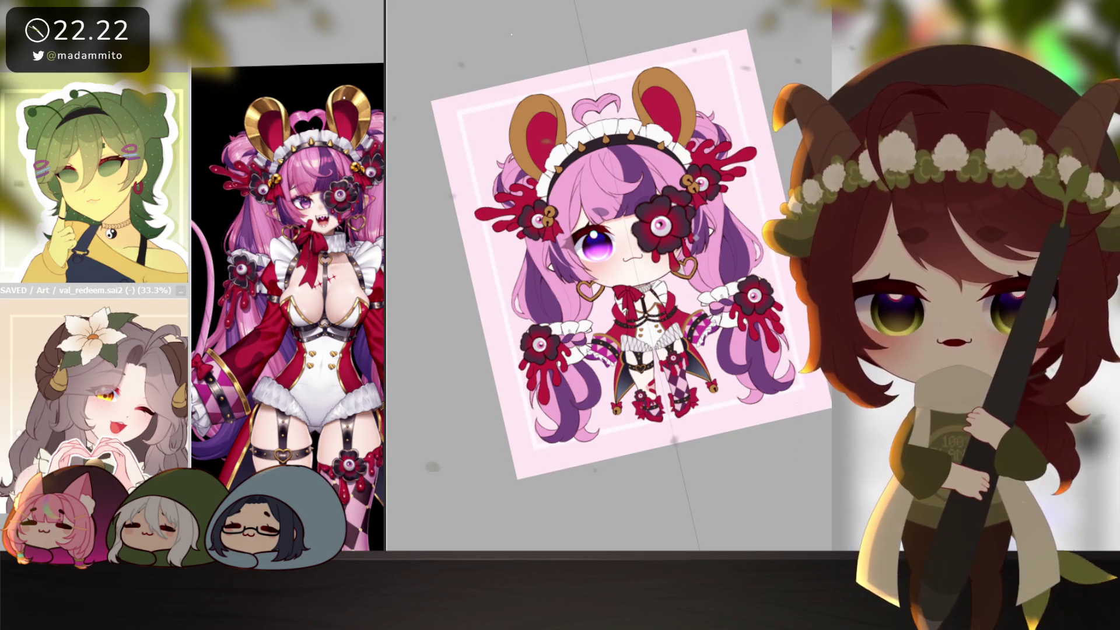
{"action": "scroll", "coordinate": [776, 399], "scroll_direction": "down", "scroll_amount": 2}
{"action": "left_click_drag", "start_coordinate": [777, 400], "coordinate": [617, 535]}
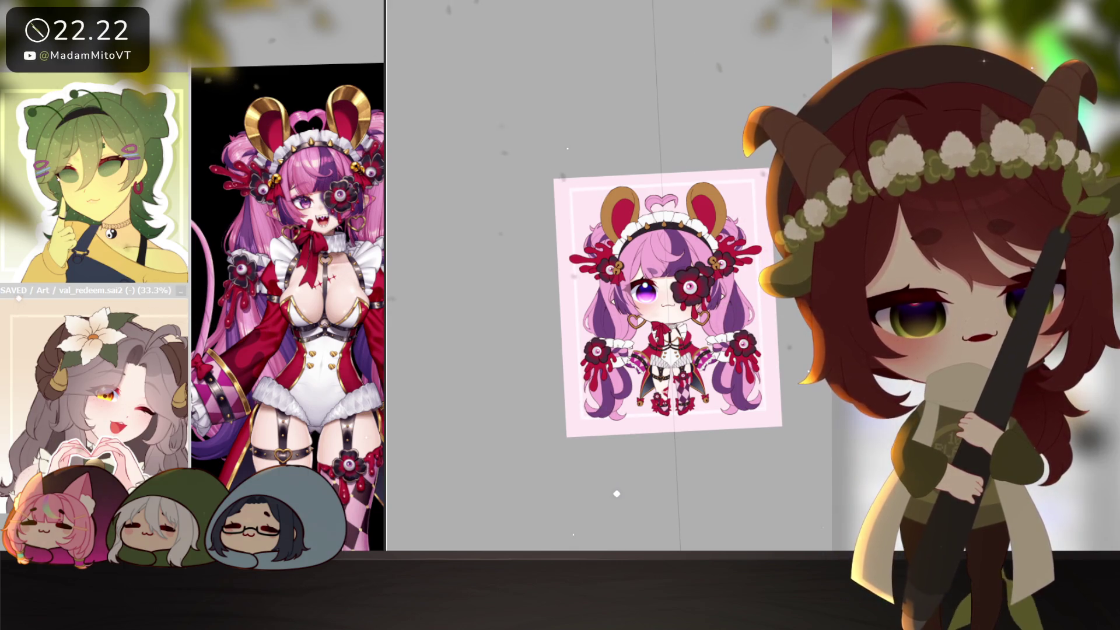
{"action": "scroll", "coordinate": [615, 467], "scroll_direction": "up", "scroll_amount": 5}
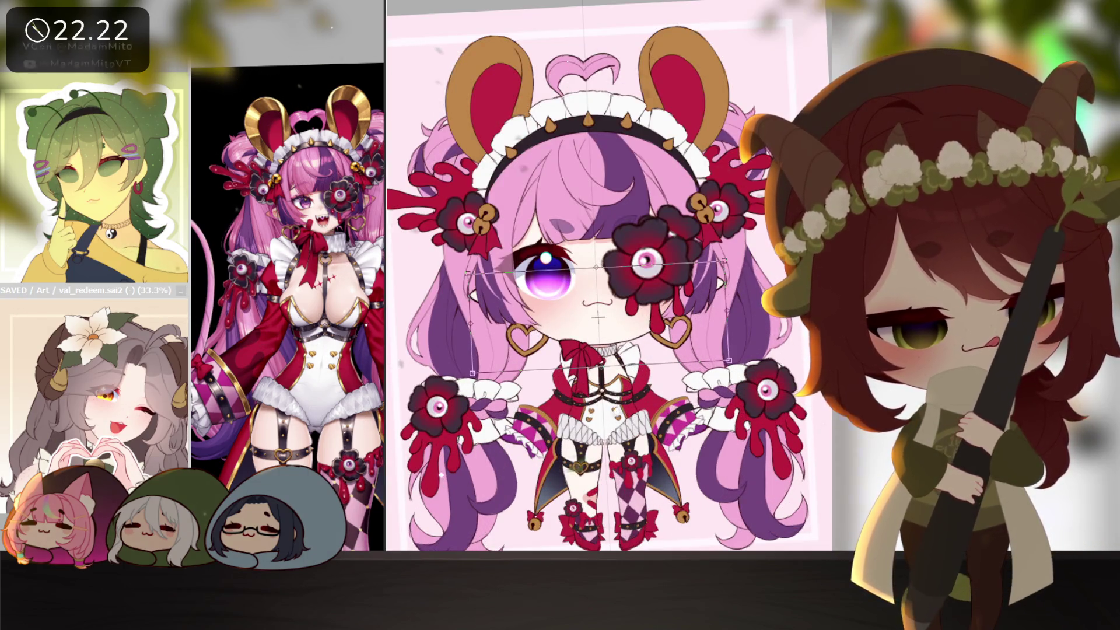
{"action": "left_click_drag", "start_coordinate": [720, 312], "coordinate": [732, 312]}
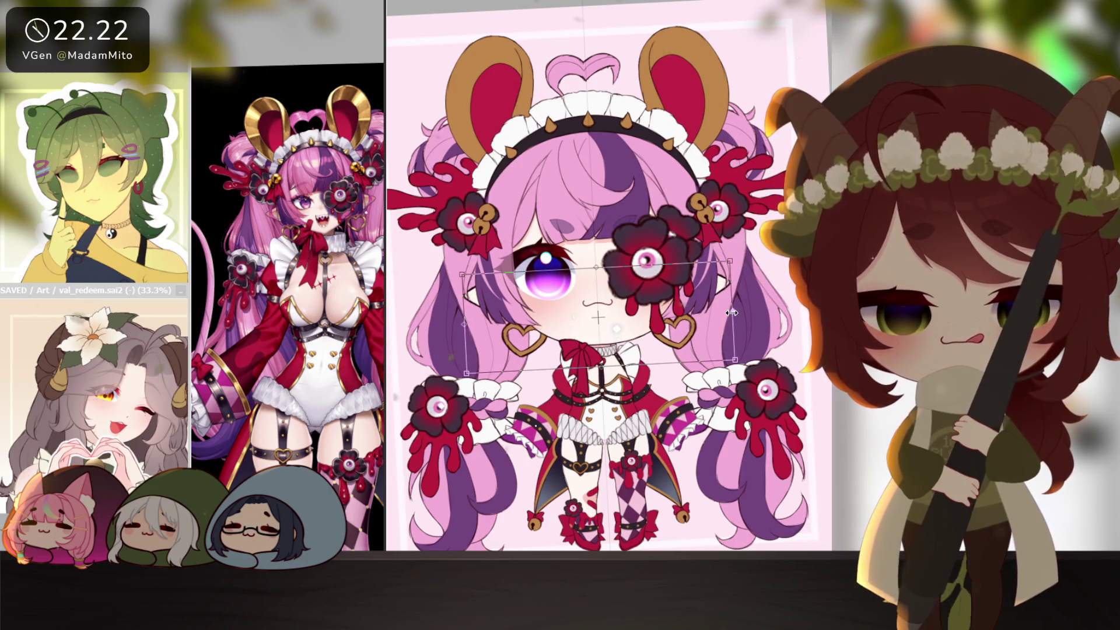
{"action": "key", "text": "Return"}
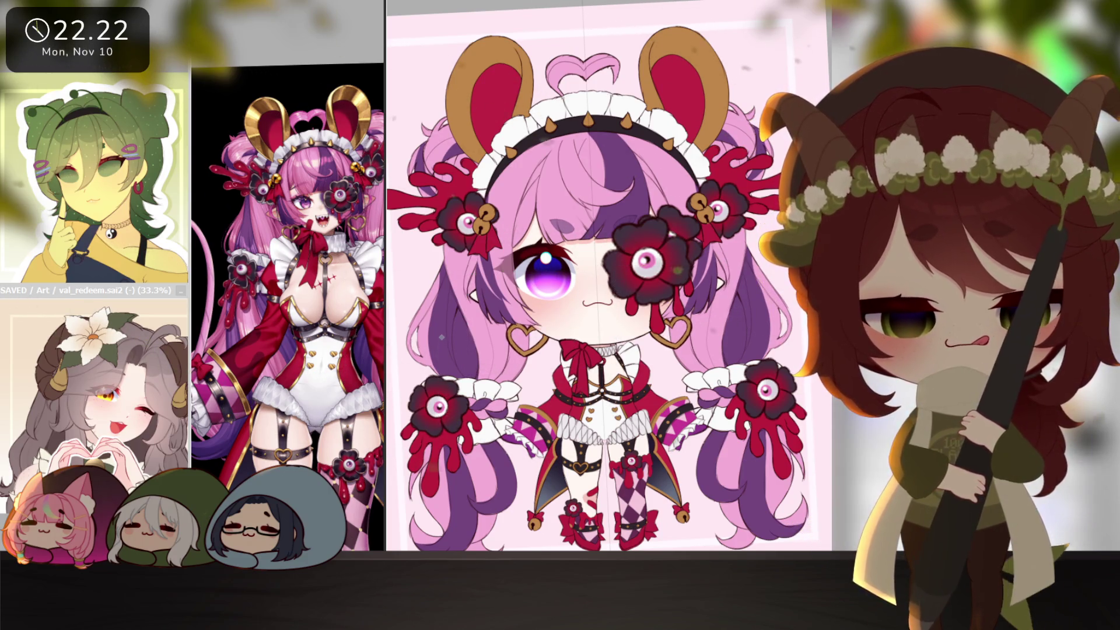
{"action": "scroll", "coordinate": [630, 333], "scroll_direction": "down", "scroll_amount": 3}
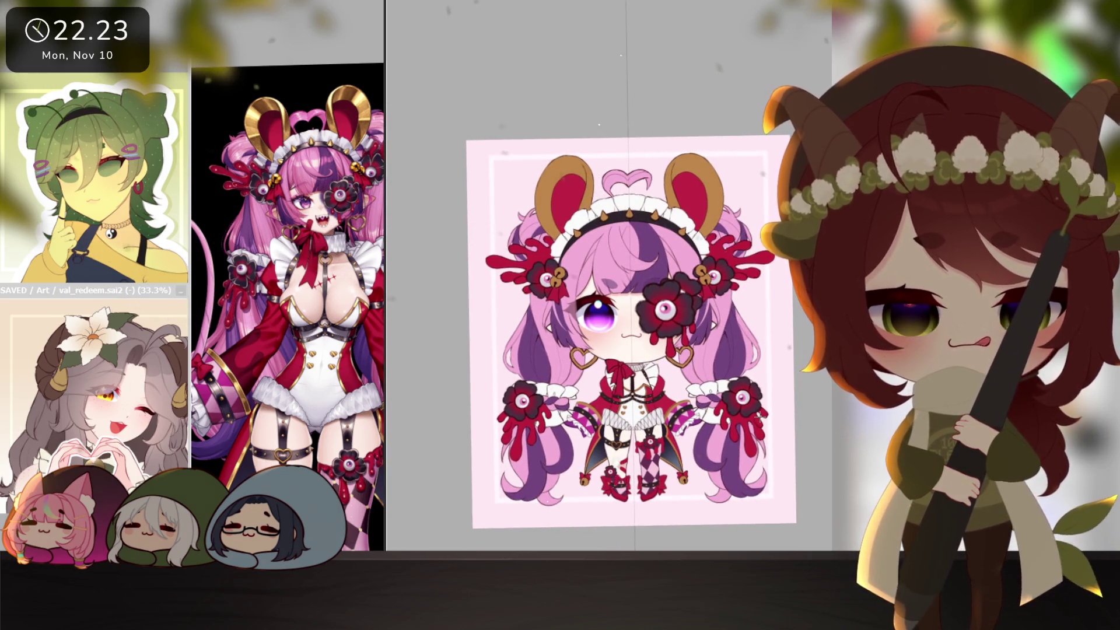
- Reposition the drawing in view and enlarge the reference view beside the canvas
{"action": "left_click_drag", "start_coordinate": [685, 502], "coordinate": [670, 471]}
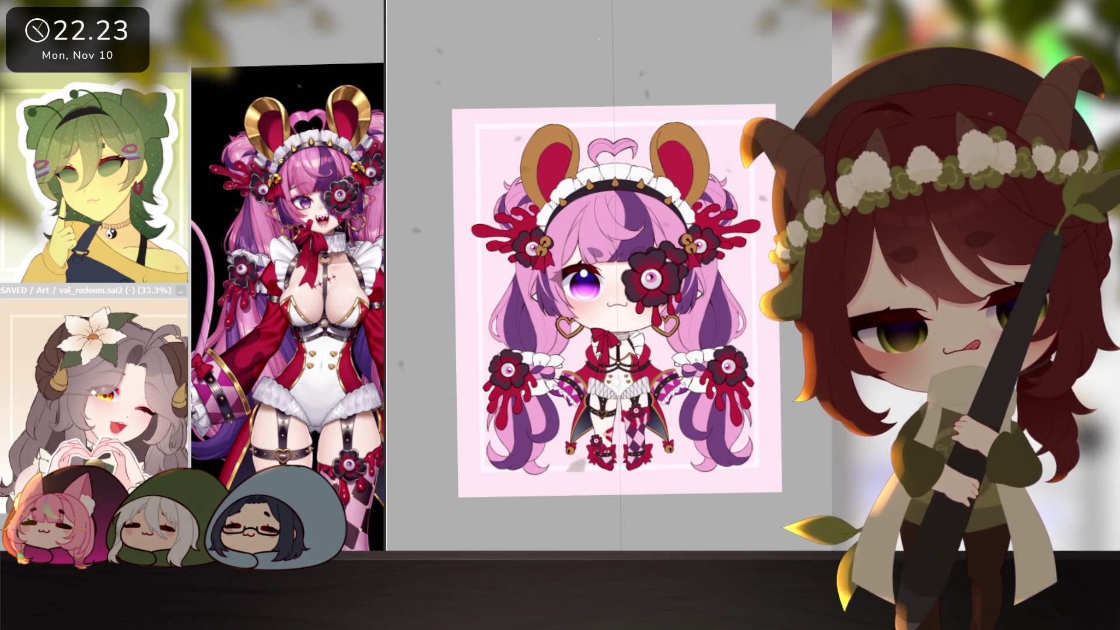
{"action": "left_click_drag", "start_coordinate": [733, 485], "coordinate": [738, 488]}
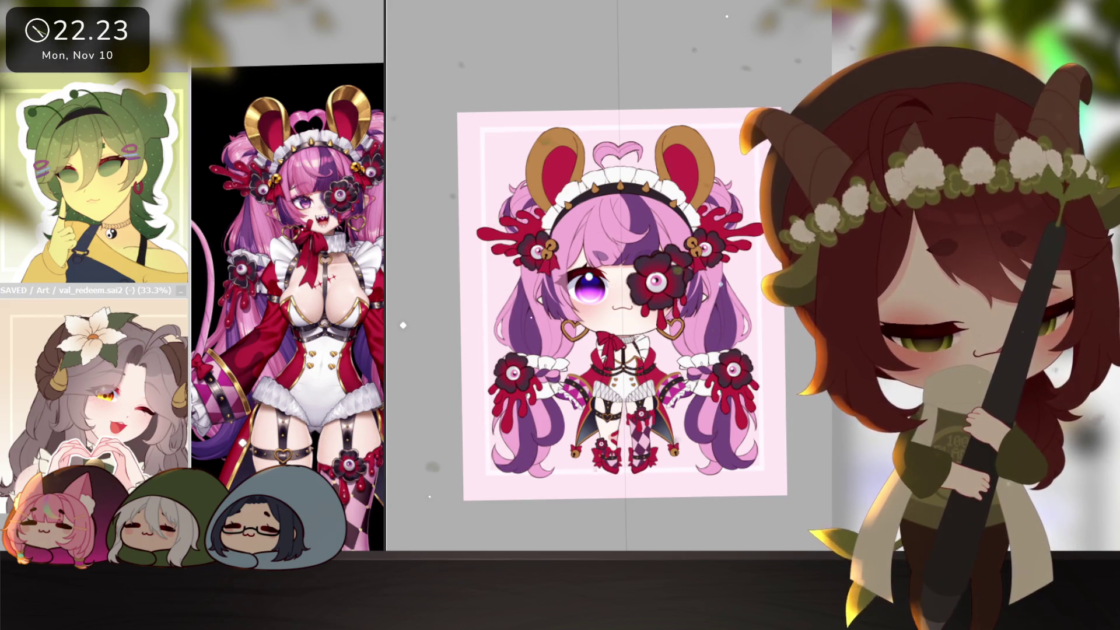
{"action": "mouse_move", "coordinate": [385, 290]}
{"action": "left_mouse_down"}
{"action": "mouse_move", "coordinate": [443, 290]}
{"action": "mouse_move", "coordinate": [384, 290]}
{"action": "left_mouse_up"}
{"action": "scroll", "coordinate": [323, 280], "scroll_direction": "up", "scroll_amount": 2}
{"action": "scroll", "coordinate": [323, 281], "scroll_direction": "up", "scroll_amount": 2}
{"action": "scroll", "coordinate": [323, 280], "scroll_direction": "up", "scroll_amount": 1}
{"action": "scroll", "coordinate": [619, 387], "scroll_direction": "up", "scroll_amount": 2}
{"action": "scroll", "coordinate": [604, 381], "scroll_direction": "up", "scroll_amount": 2}
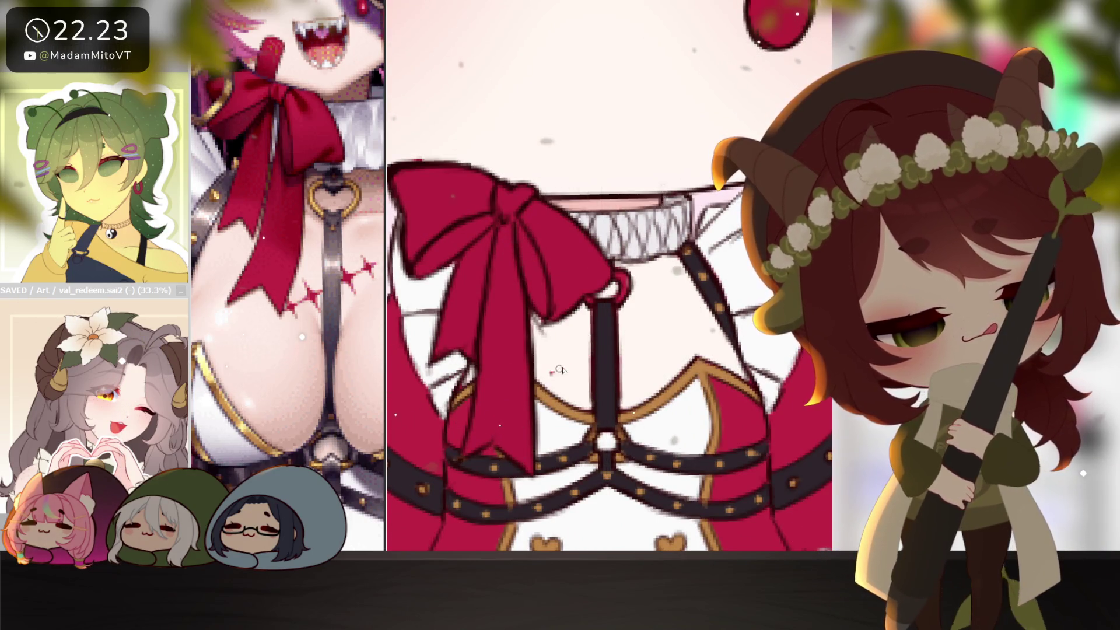
- Draw the long red chest stitch line and add short cross ticks over it
{"action": "left_click_drag", "start_coordinate": [552, 370], "coordinate": [663, 316]}
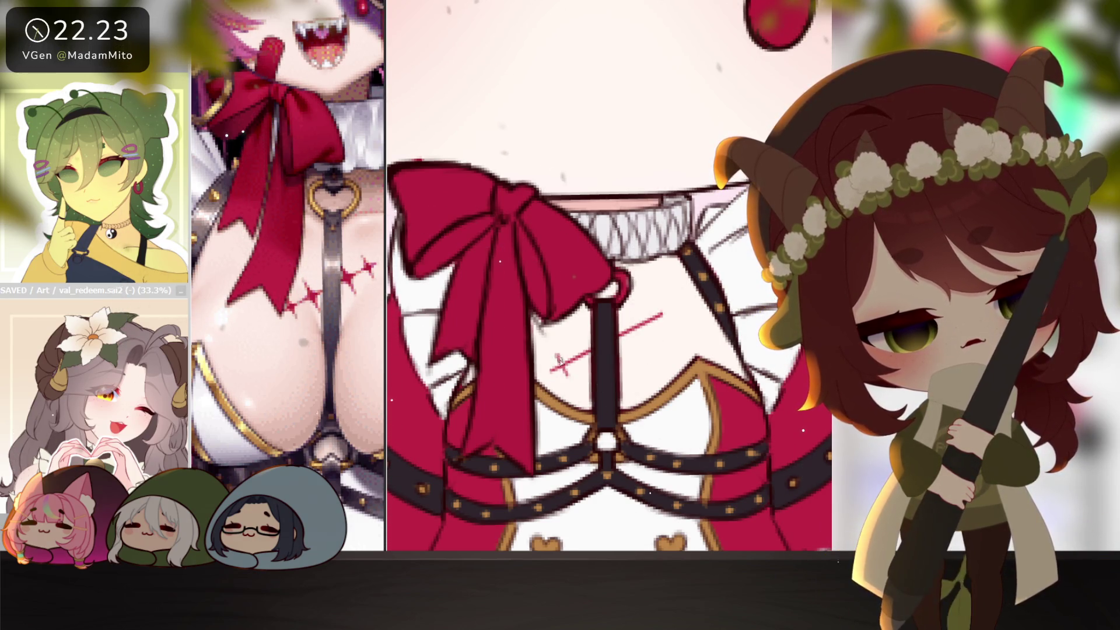
{"action": "left_click_drag", "start_coordinate": [575, 331], "coordinate": [570, 352]}
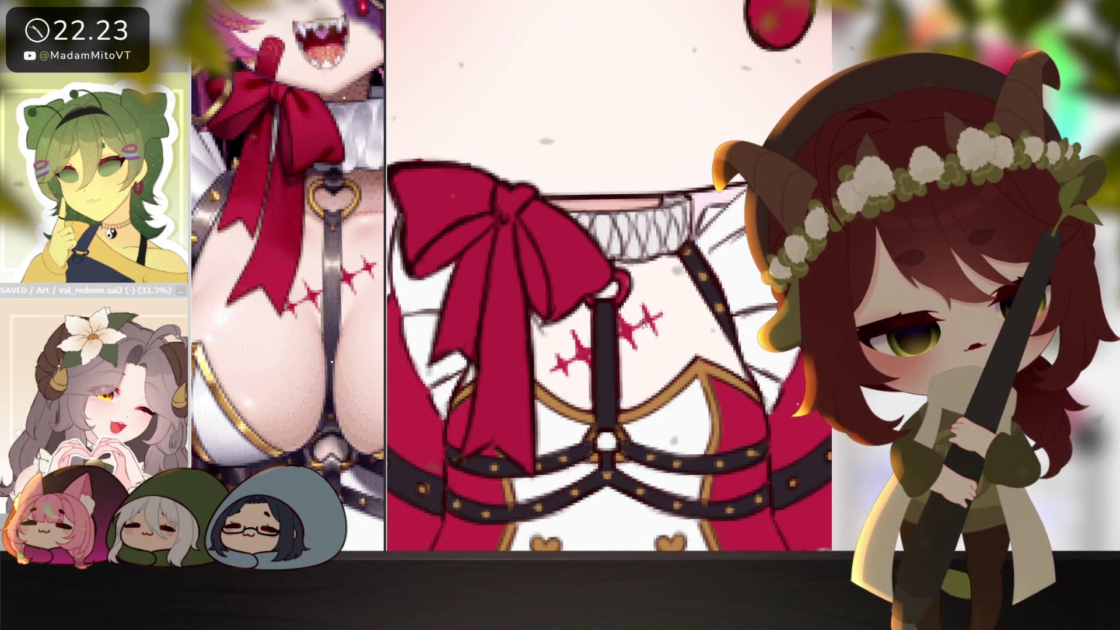
{"action": "scroll", "coordinate": [655, 329], "scroll_direction": "down", "scroll_amount": 3}
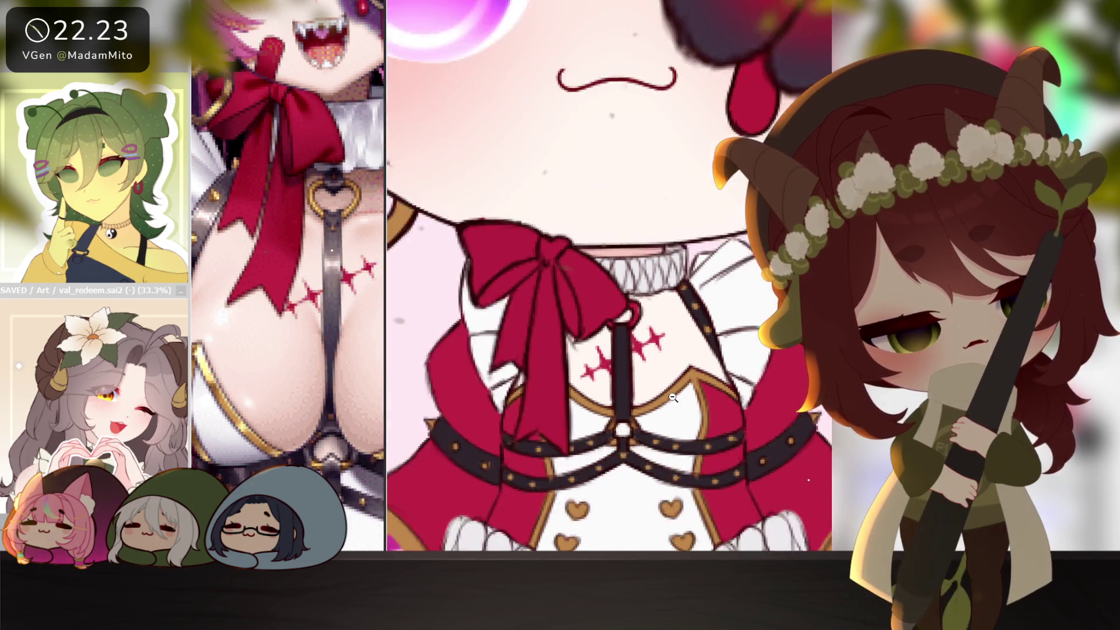
{"action": "left_click_drag", "start_coordinate": [655, 329], "coordinate": [638, 175]}
{"action": "scroll", "coordinate": [639, 419], "scroll_direction": "up", "scroll_amount": 3}
{"action": "scroll", "coordinate": [638, 419], "scroll_direction": "up", "scroll_amount": 1}
{"action": "mouse_move", "coordinate": [385, 418]}
{"action": "left_mouse_down"}
{"action": "mouse_move", "coordinate": [444, 418]}
{"action": "mouse_move", "coordinate": [386, 413]}
{"action": "left_mouse_up"}
{"action": "scroll", "coordinate": [375, 413], "scroll_direction": "down", "scroll_amount": 3}
{"action": "scroll", "coordinate": [374, 413], "scroll_direction": "up", "scroll_amount": 1}
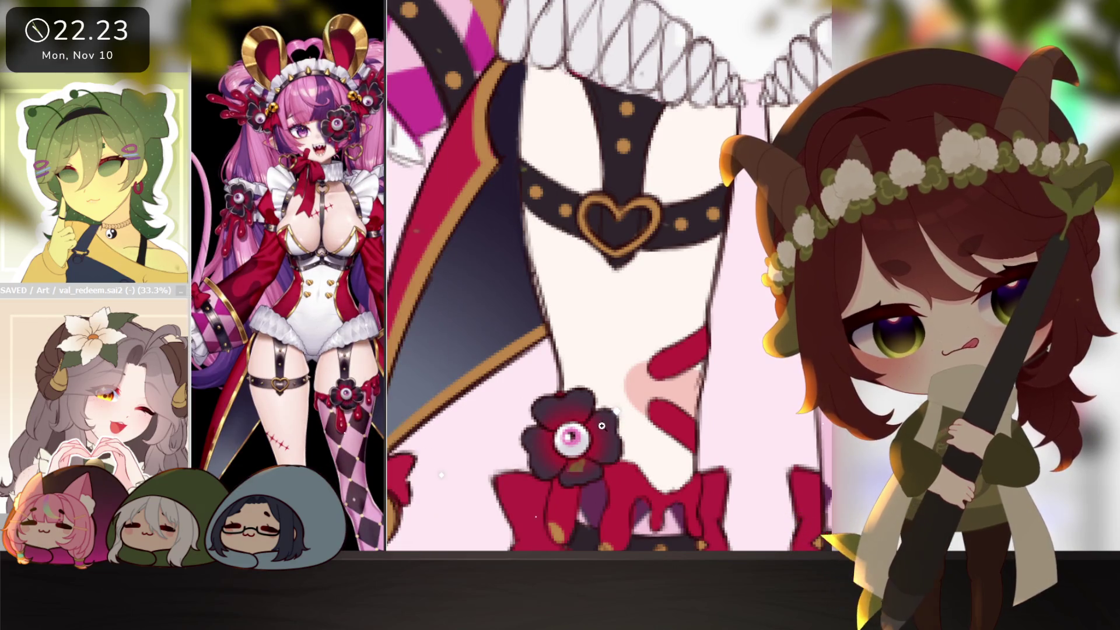
{"action": "scroll", "coordinate": [603, 408], "scroll_direction": "up", "scroll_amount": 1}
{"action": "mouse_move", "coordinate": [518, 249]}
{"action": "left_mouse_down"}
{"action": "mouse_move", "coordinate": [585, 317]}
{"action": "mouse_move", "coordinate": [599, 290]}
{"action": "left_mouse_up"}
{"action": "key", "text": "ctrl+z"}
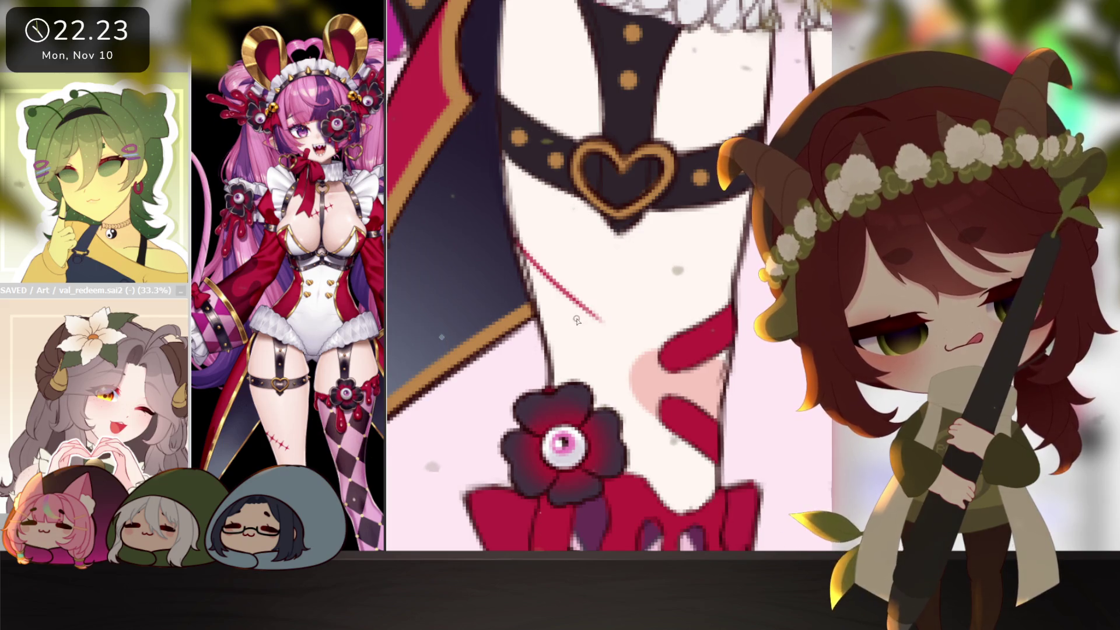
{"action": "left_click_drag", "start_coordinate": [547, 317], "coordinate": [583, 265]}
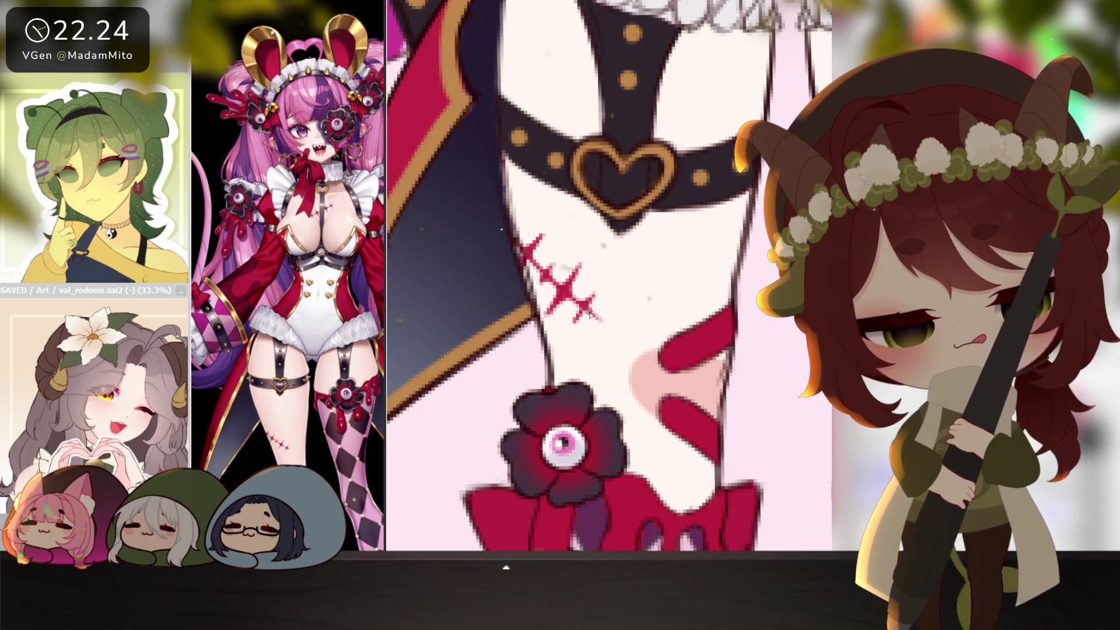
{"action": "scroll", "coordinate": [643, 352], "scroll_direction": "down", "scroll_amount": 2}
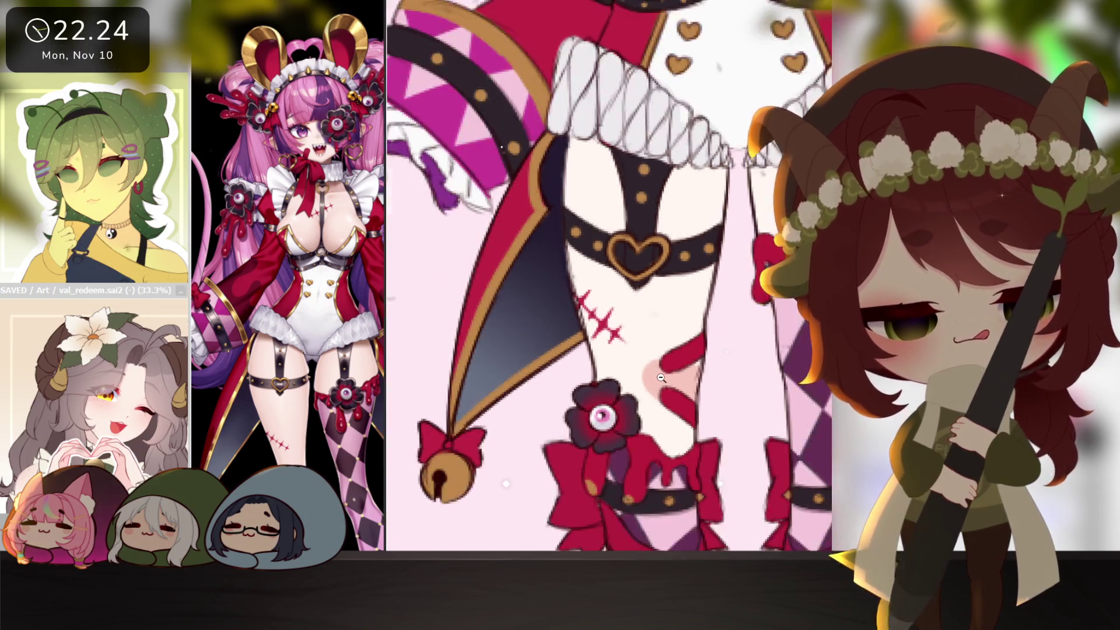
{"action": "scroll", "coordinate": [642, 353], "scroll_direction": "down", "scroll_amount": 2}
{"action": "scroll", "coordinate": [643, 352], "scroll_direction": "down", "scroll_amount": 1}
{"action": "scroll", "coordinate": [757, 373], "scroll_direction": "up", "scroll_amount": 1}
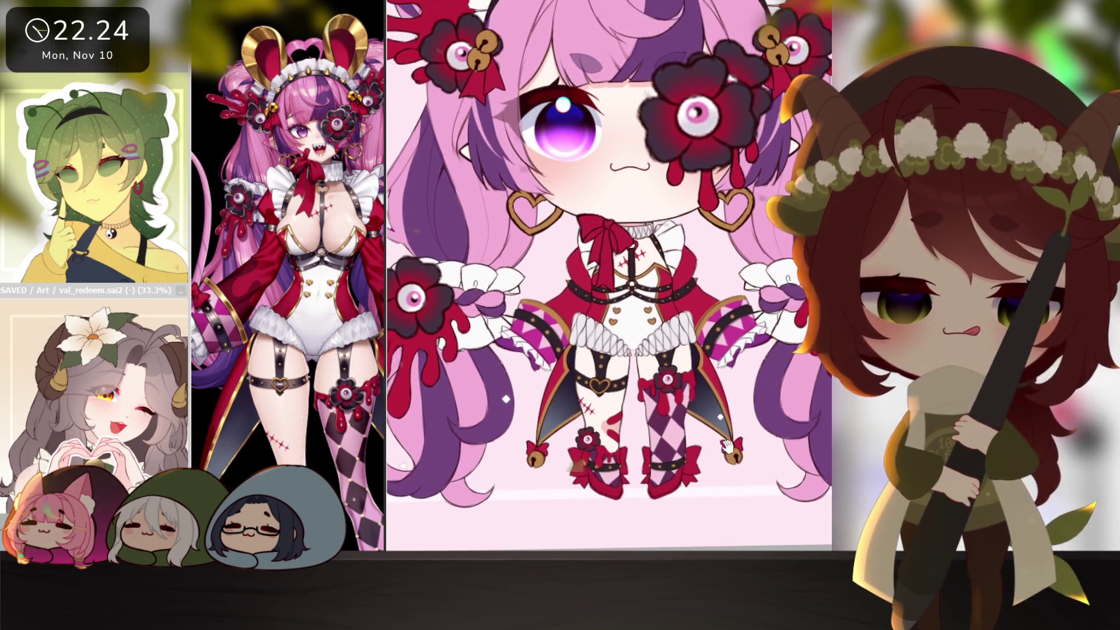
{"action": "scroll", "coordinate": [766, 385], "scroll_direction": "up", "scroll_amount": 1}
{"action": "scroll", "coordinate": [744, 420], "scroll_direction": "down", "scroll_amount": 1}
{"action": "scroll", "coordinate": [762, 416], "scroll_direction": "down", "scroll_amount": 1}
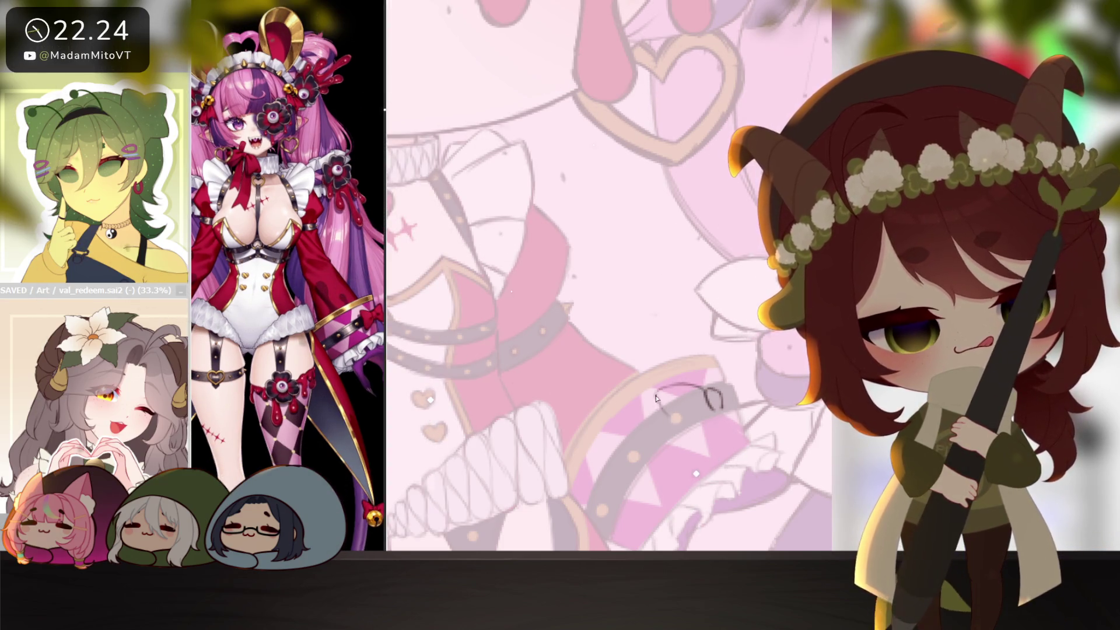
- Sketch the small bow's loops and centre knot on the checkered sleeve piece
{"action": "left_click_drag", "start_coordinate": [705, 390], "coordinate": [716, 425]}
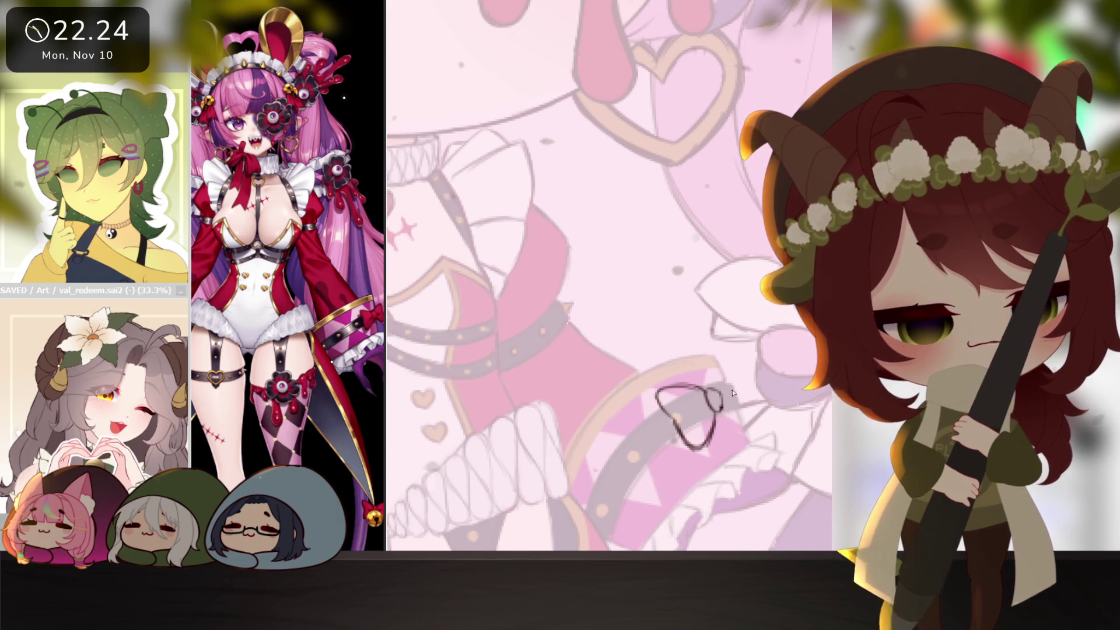
{"action": "left_click_drag", "start_coordinate": [719, 395], "coordinate": [727, 352]}
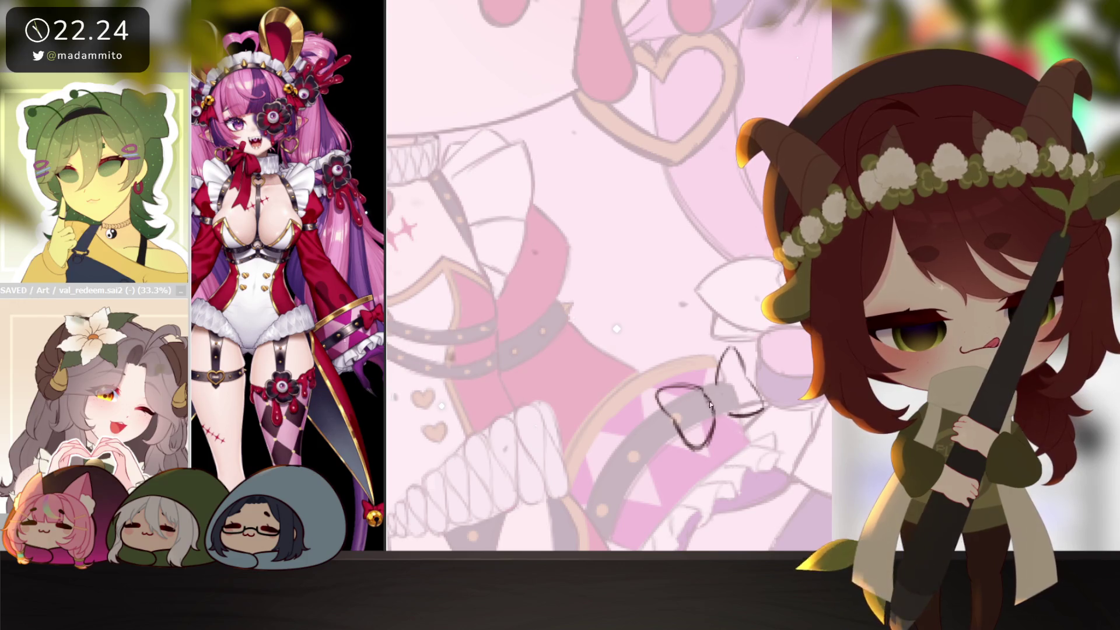
{"action": "left_click_drag", "start_coordinate": [712, 391], "coordinate": [720, 376]}
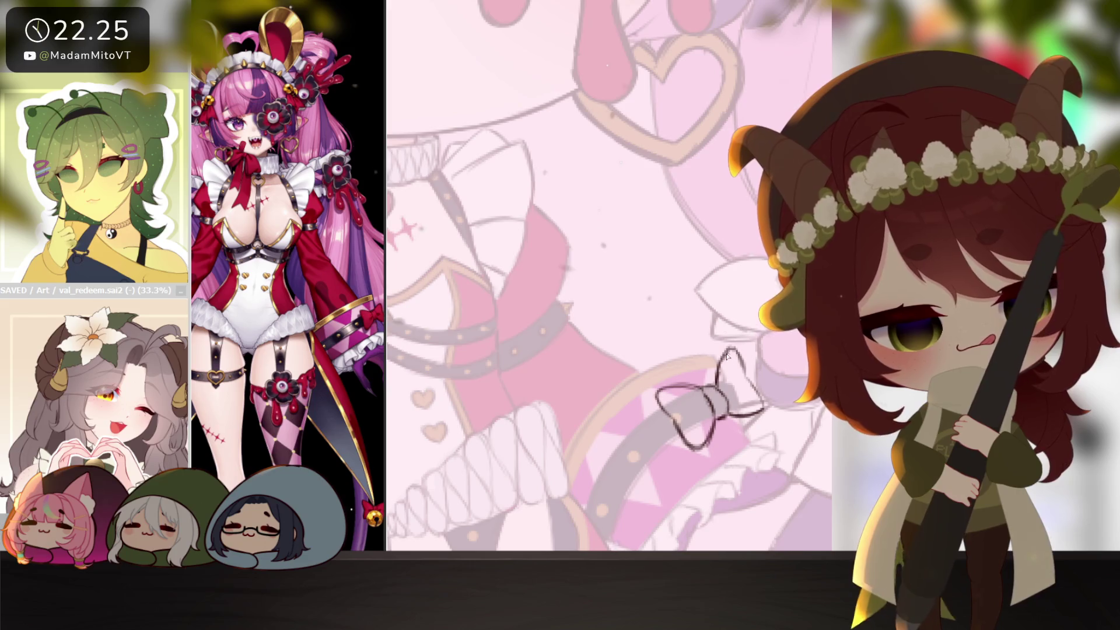
{"action": "scroll", "coordinate": [742, 362], "scroll_direction": "down", "scroll_amount": 2}
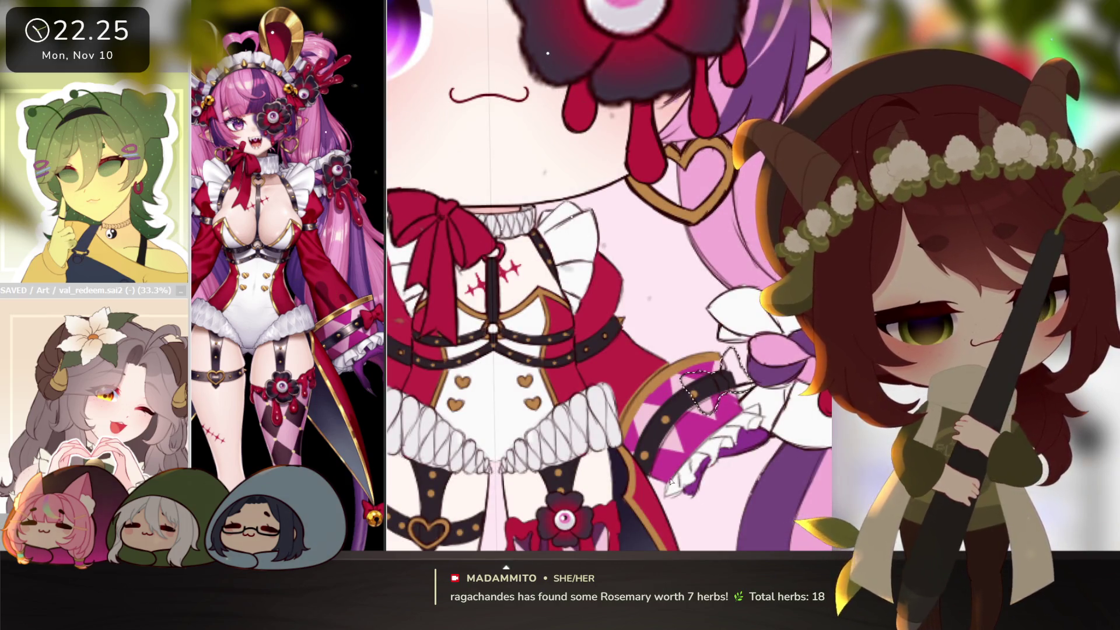
{"action": "scroll", "coordinate": [710, 344], "scroll_direction": "down", "scroll_amount": 3}
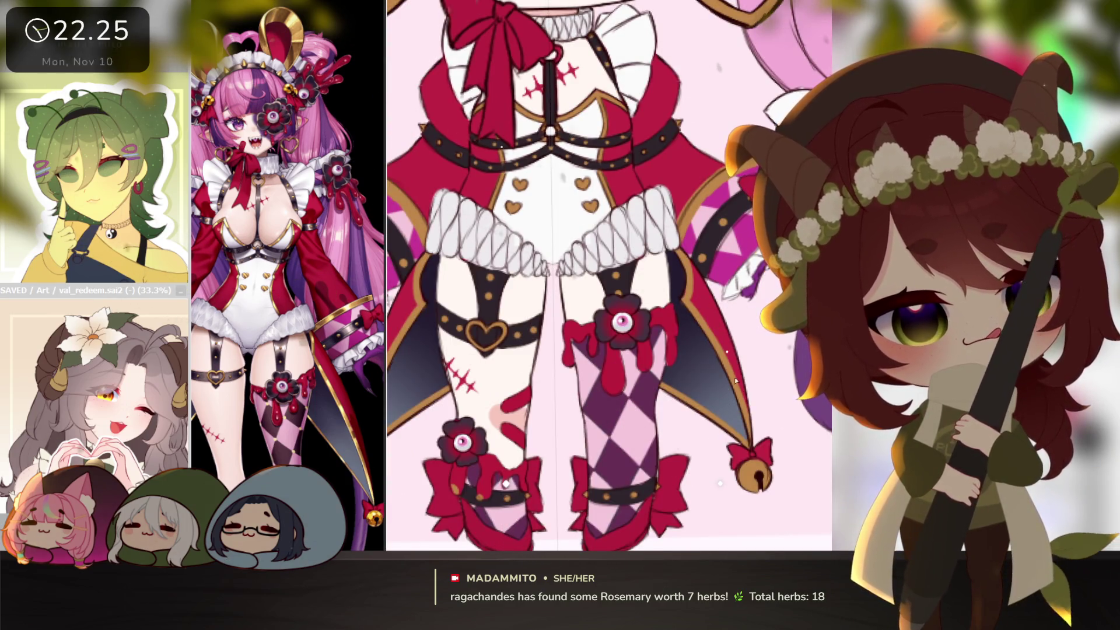
{"action": "scroll", "coordinate": [710, 344], "scroll_direction": "down", "scroll_amount": 2}
{"action": "scroll", "coordinate": [745, 380], "scroll_direction": "down", "scroll_amount": 1}
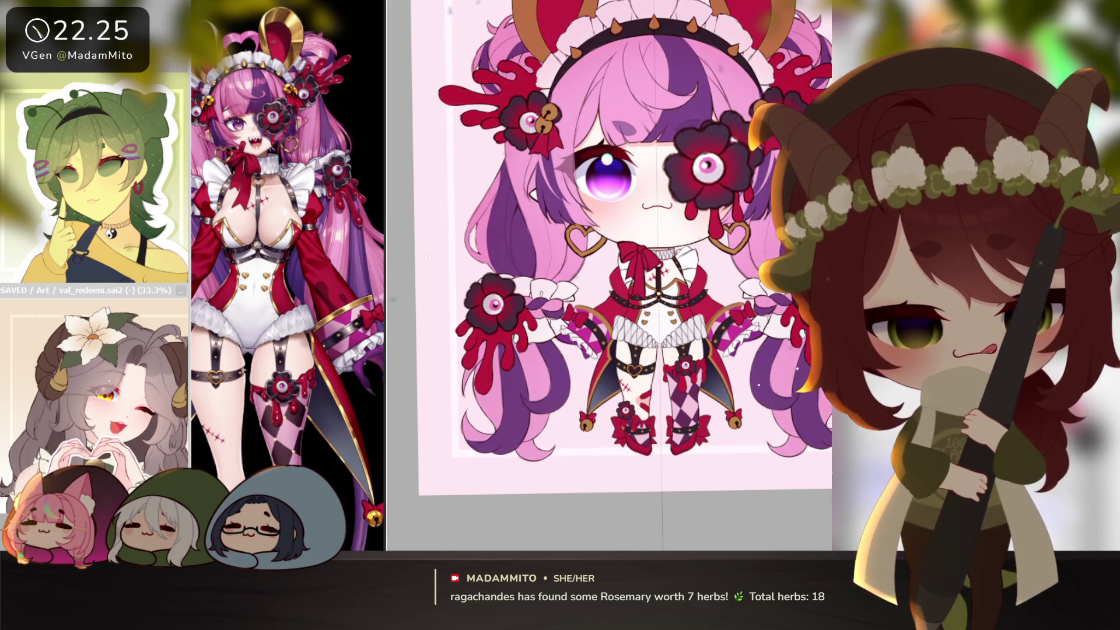
{"action": "scroll", "coordinate": [648, 271], "scroll_direction": "down", "scroll_amount": 3}
{"action": "scroll", "coordinate": [648, 271], "scroll_direction": "up", "scroll_amount": 2}
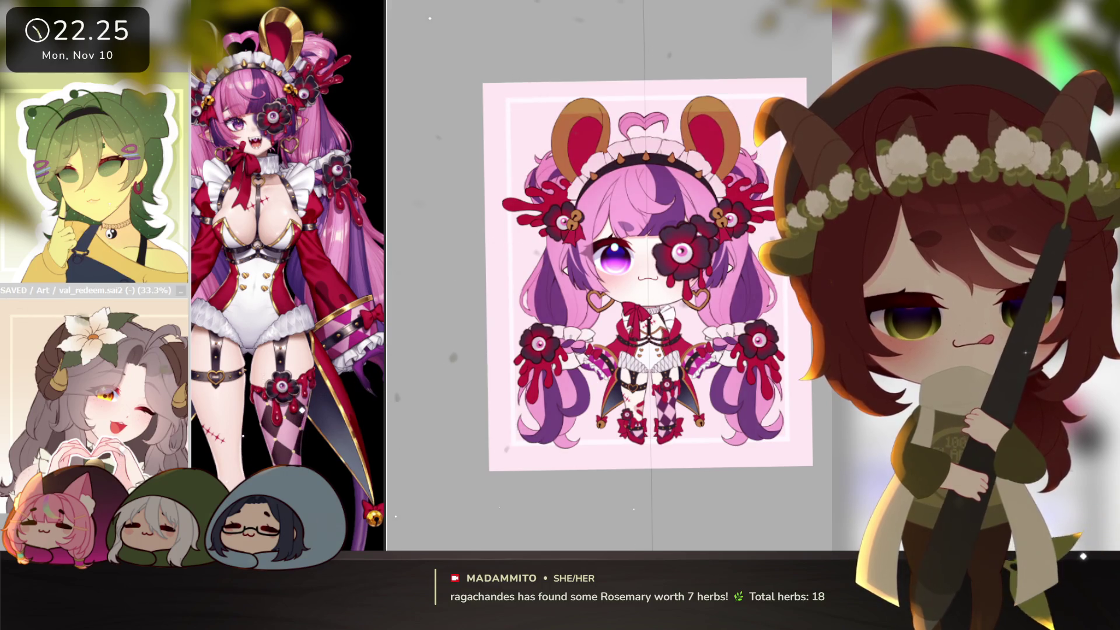
- Scale the maid up slightly and shift her left within the card
{"action": "key", "text": "ctrl+t"}
{"action": "left_click_drag", "start_coordinate": [647, 80], "coordinate": [646, 90]}
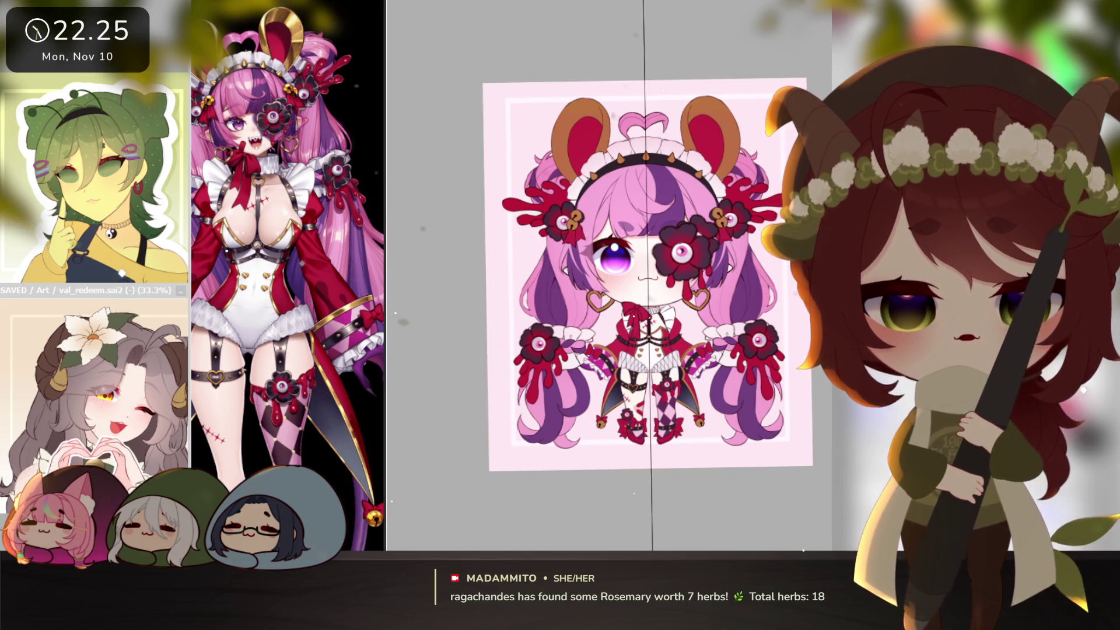
{"action": "left_click_drag", "start_coordinate": [813, 466], "coordinate": [779, 451]}
{"action": "key", "text": "Return"}
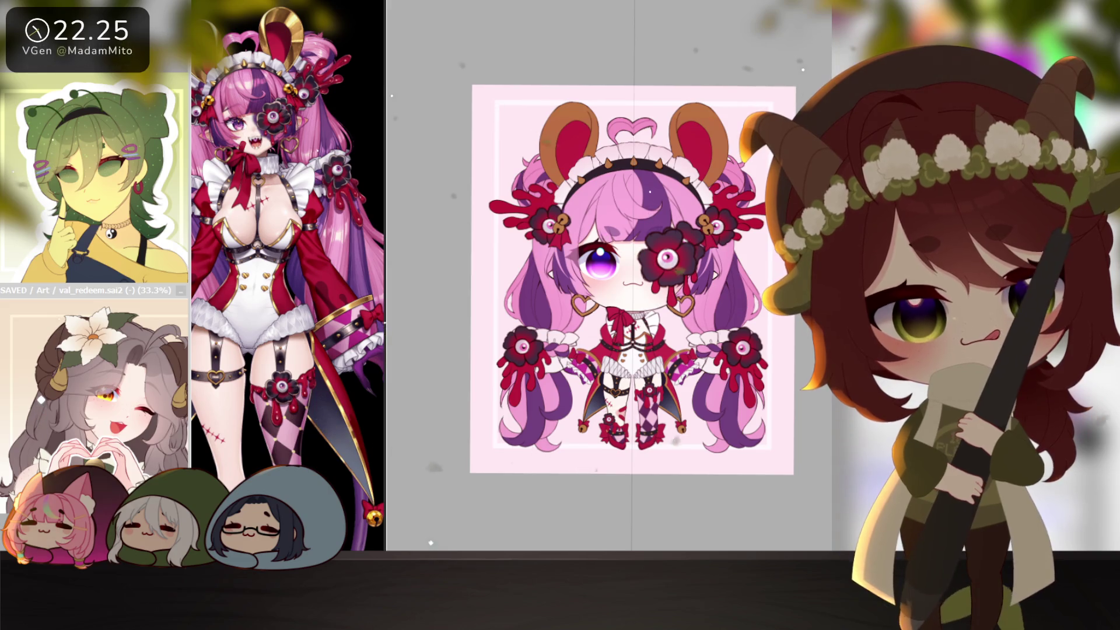
- Toggle the card background between purple and pale pink to compare, ending on light pink
{"action": "key", "text": "ctrl+z"}
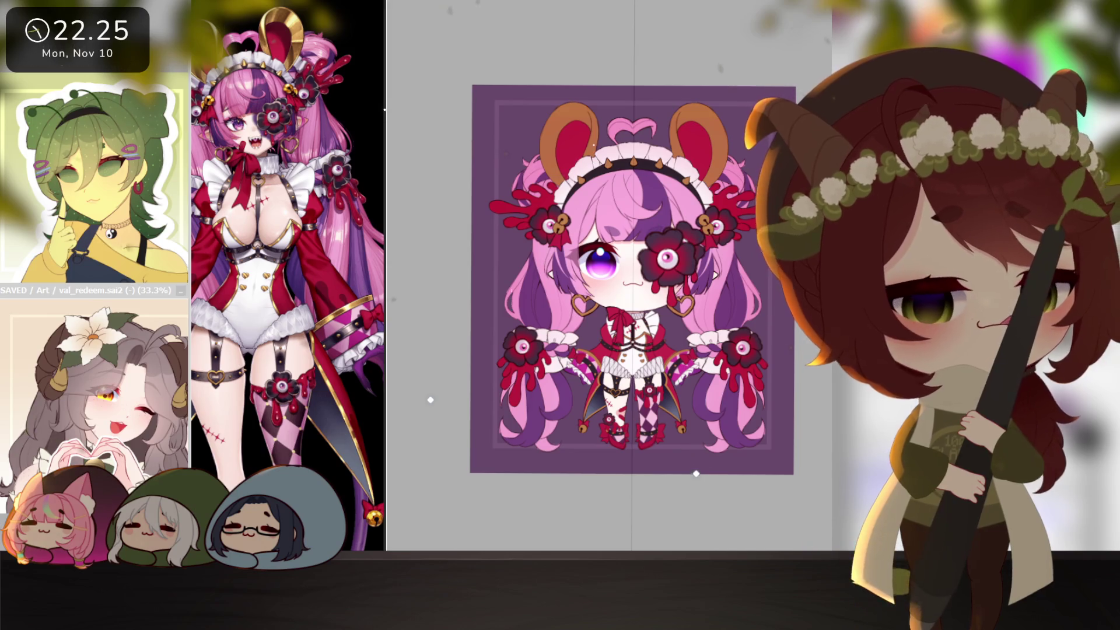
{"action": "key", "text": "ctrl+y"}
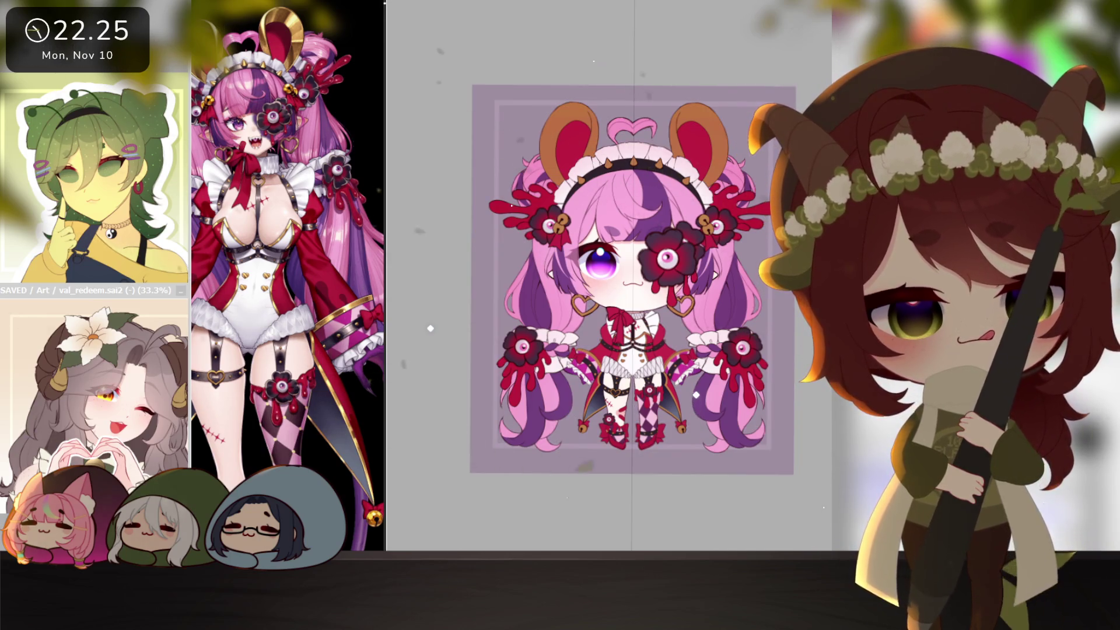
{"action": "key", "text": "ctrl+z"}
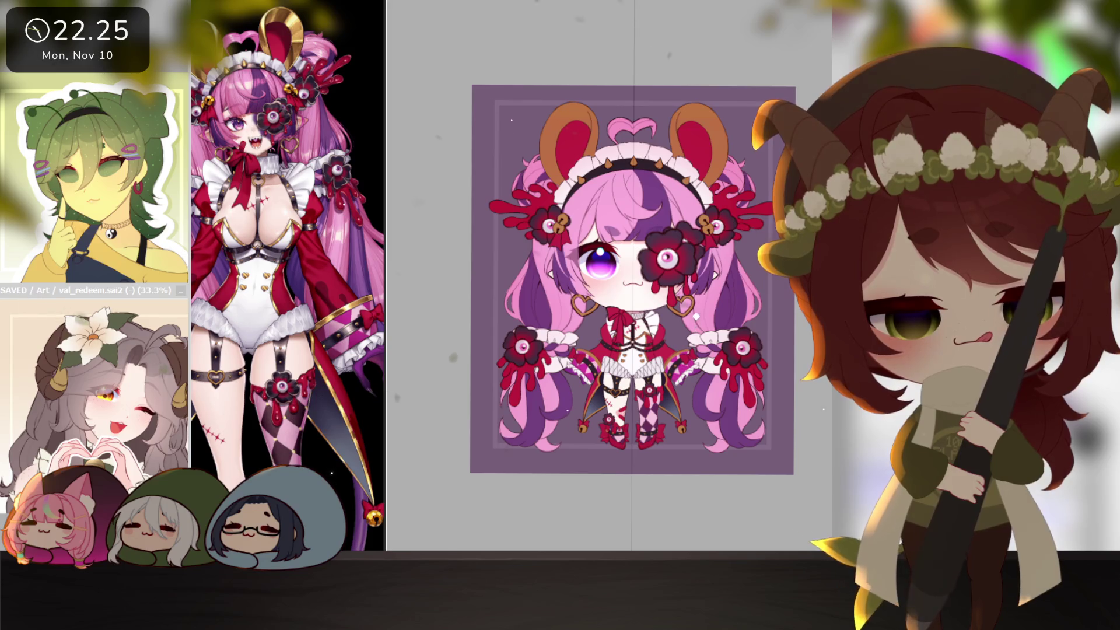
{"action": "scroll", "coordinate": [769, 210], "scroll_direction": "up", "scroll_amount": 1}
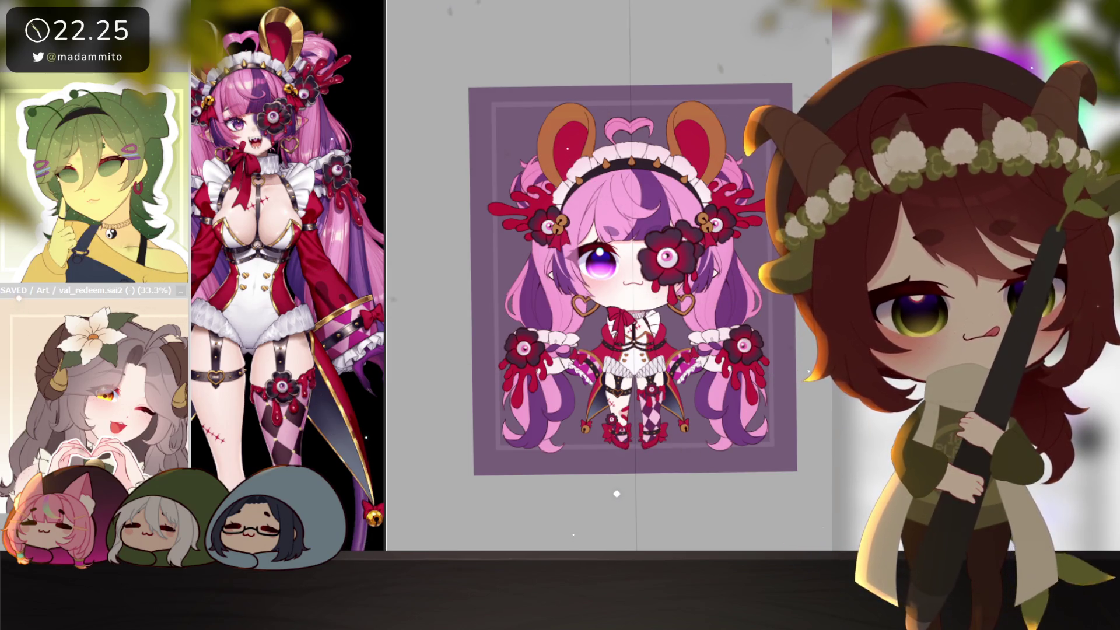
{"action": "left_click", "coordinate": [617, 452]}
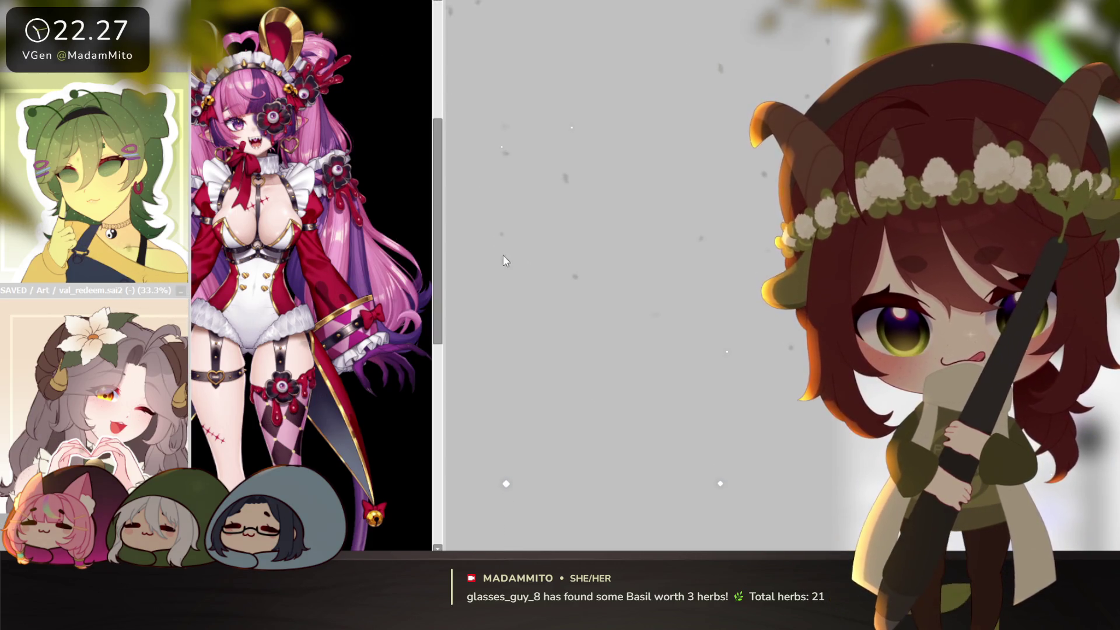
{"action": "scroll", "coordinate": [417, 4], "scroll_direction": "up", "scroll_amount": 3}
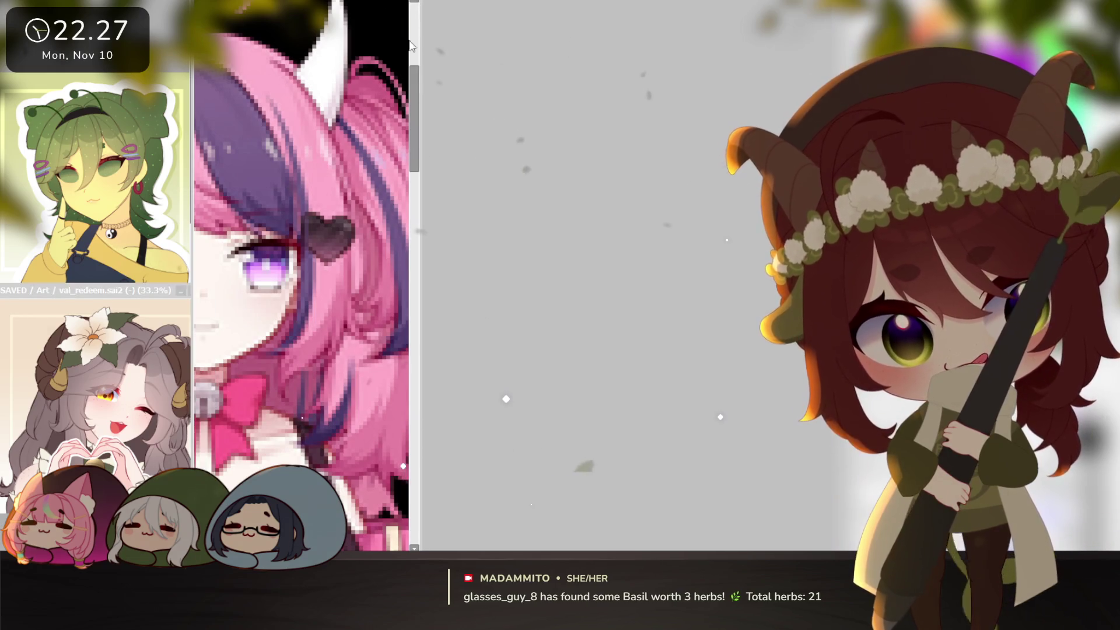
- Dismiss the zoomed reference and move the heart-hands and green-haired artwork windows into place
{"action": "left_click", "coordinate": [523, 292]}
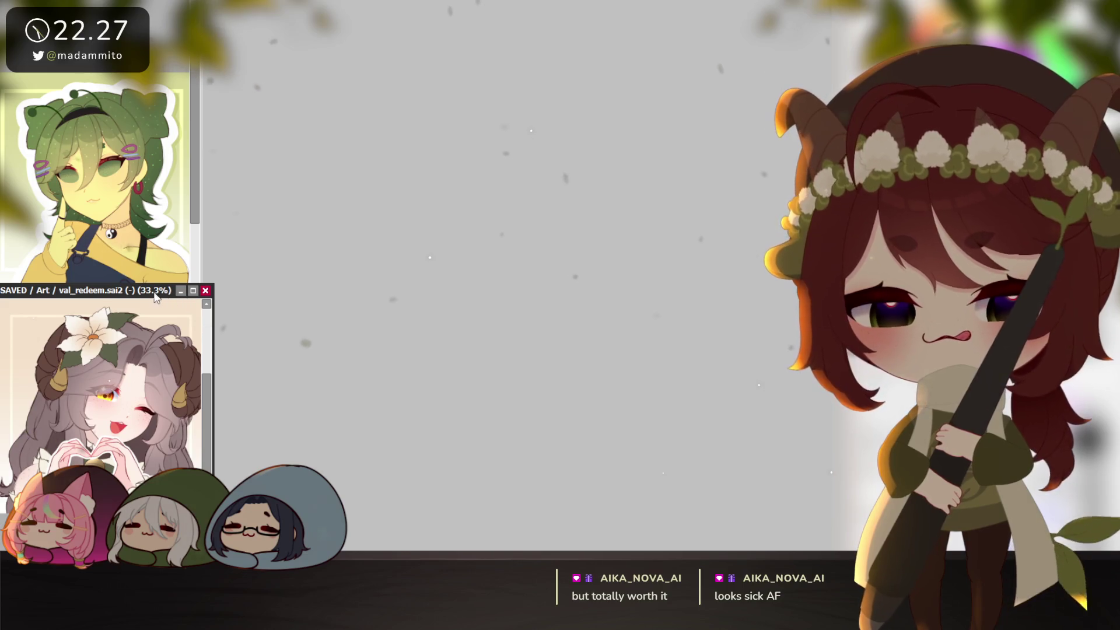
{"action": "left_click_drag", "start_coordinate": [105, 289], "coordinate": [683, 0]}
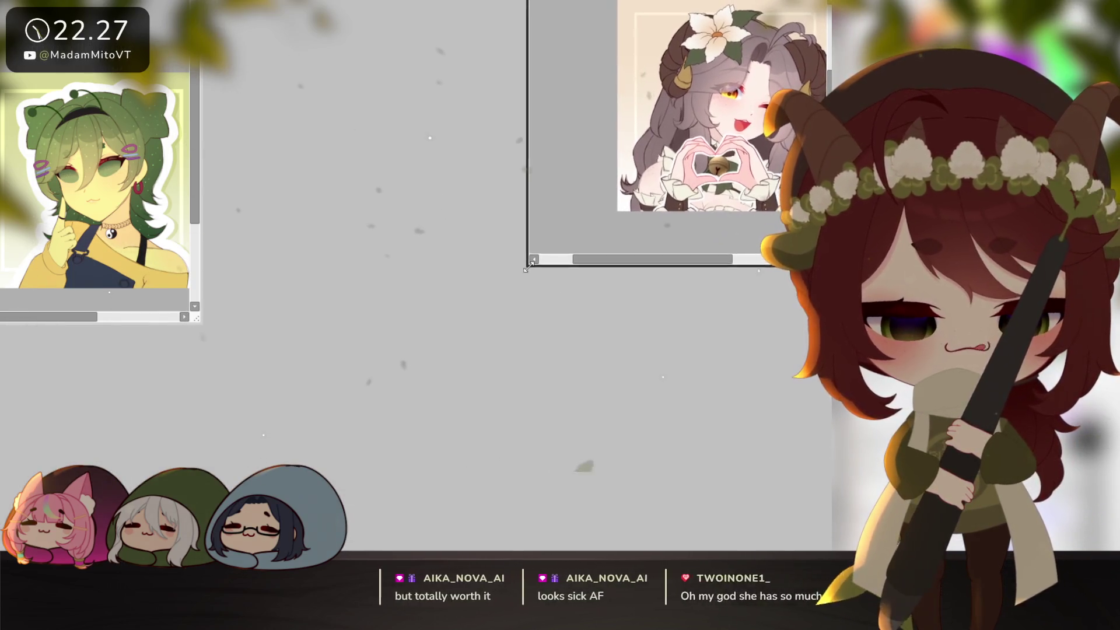
{"action": "left_click_drag", "start_coordinate": [538, 274], "coordinate": [544, 468]}
{"action": "scroll", "coordinate": [701, 182], "scroll_direction": "up", "scroll_amount": 2}
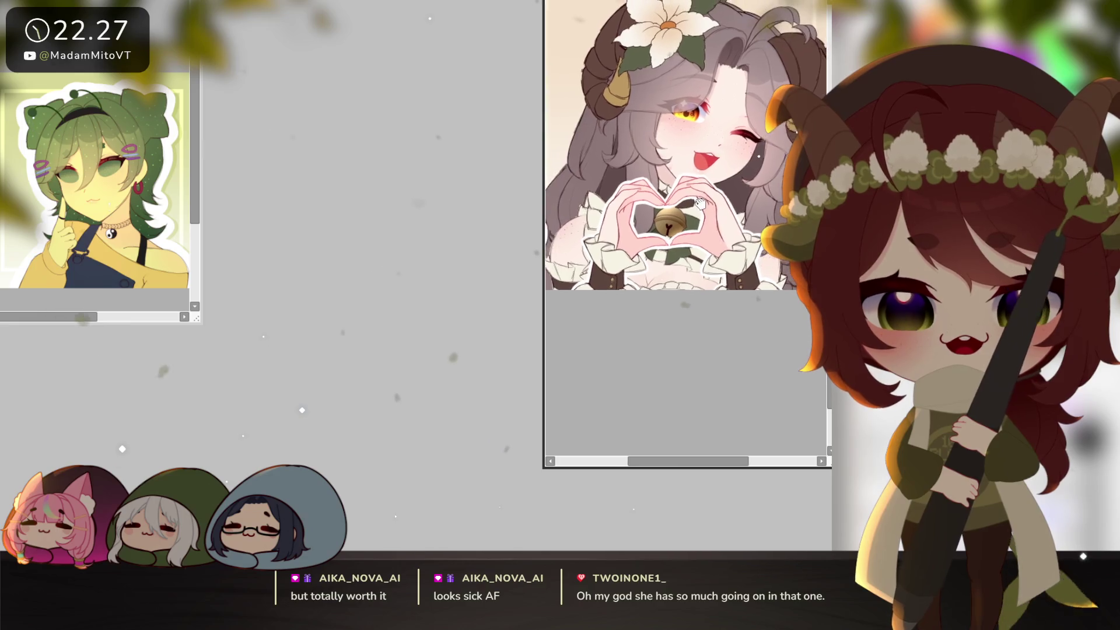
{"action": "scroll", "coordinate": [695, 178], "scroll_direction": "down", "scroll_amount": 2}
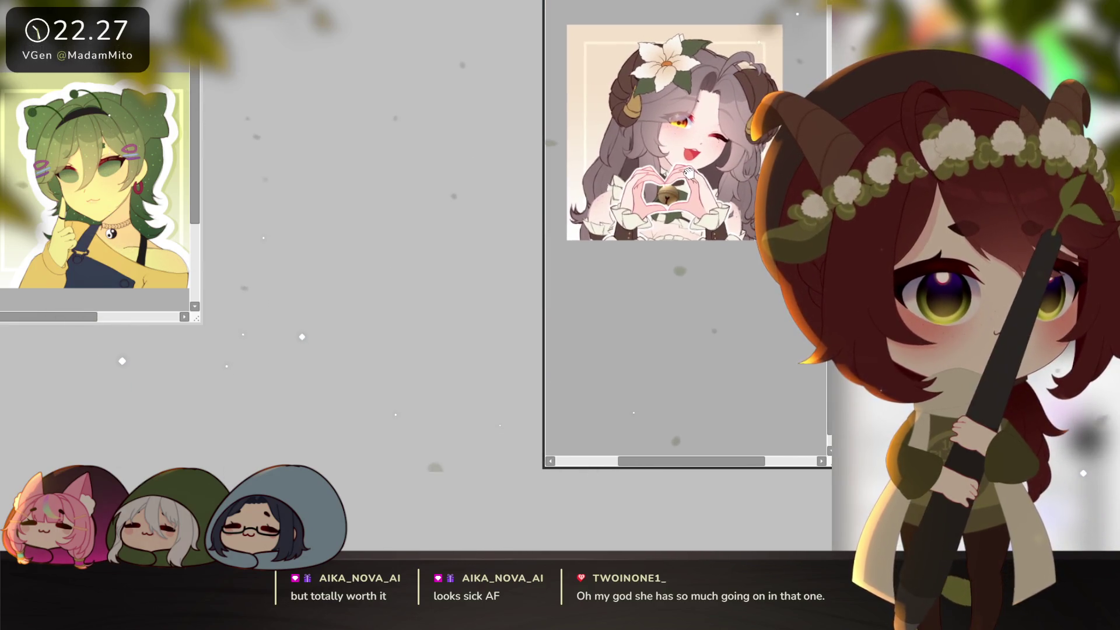
{"action": "left_click_drag", "start_coordinate": [105, 66], "coordinate": [726, 265]}
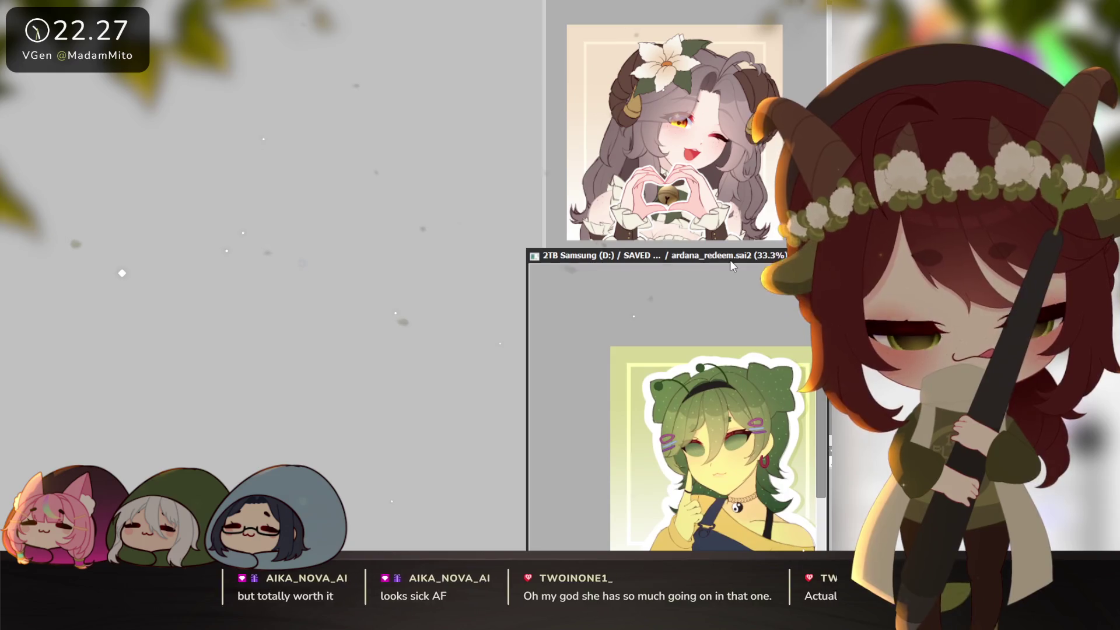
{"action": "scroll", "coordinate": [704, 374], "scroll_direction": "down", "scroll_amount": 2}
{"action": "scroll", "coordinate": [704, 374], "scroll_direction": "down", "scroll_amount": 1}
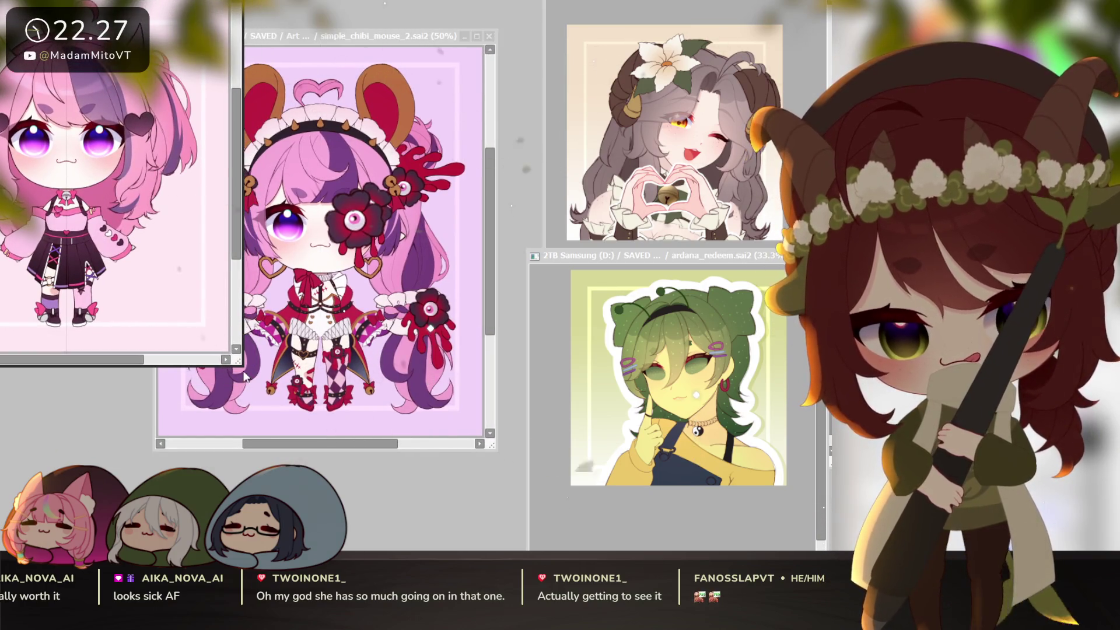
- Enlarge the pink-haired chibi window and bring the chibi mouse maid forward, taller and panned up
{"action": "left_click_drag", "start_coordinate": [234, 359], "coordinate": [291, 443]}
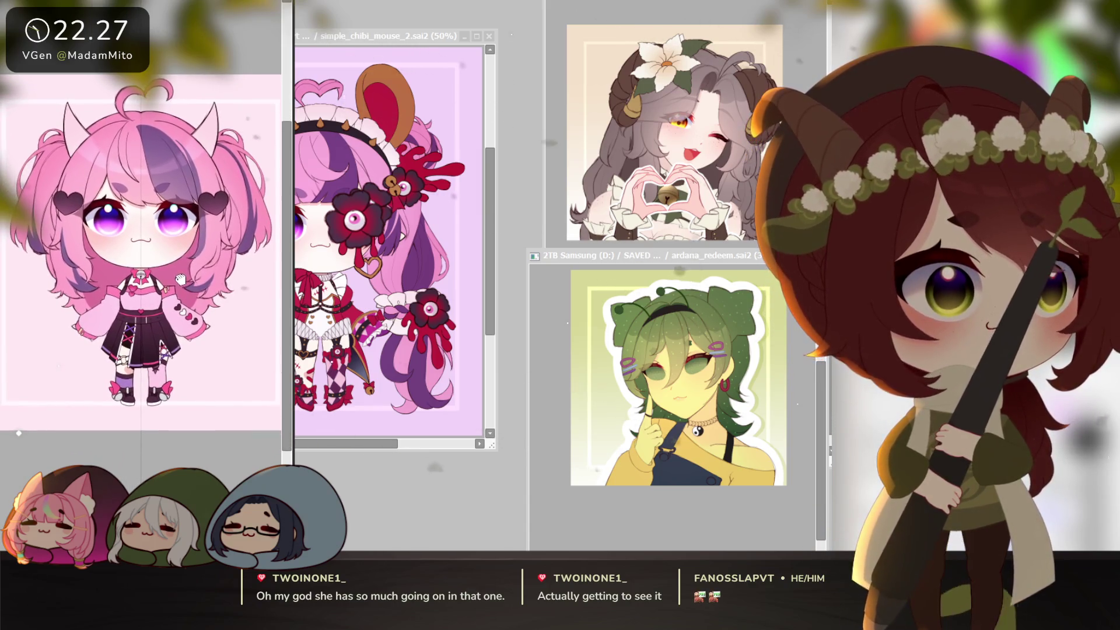
{"action": "left_click_drag", "start_coordinate": [472, 35], "coordinate": [466, 2]}
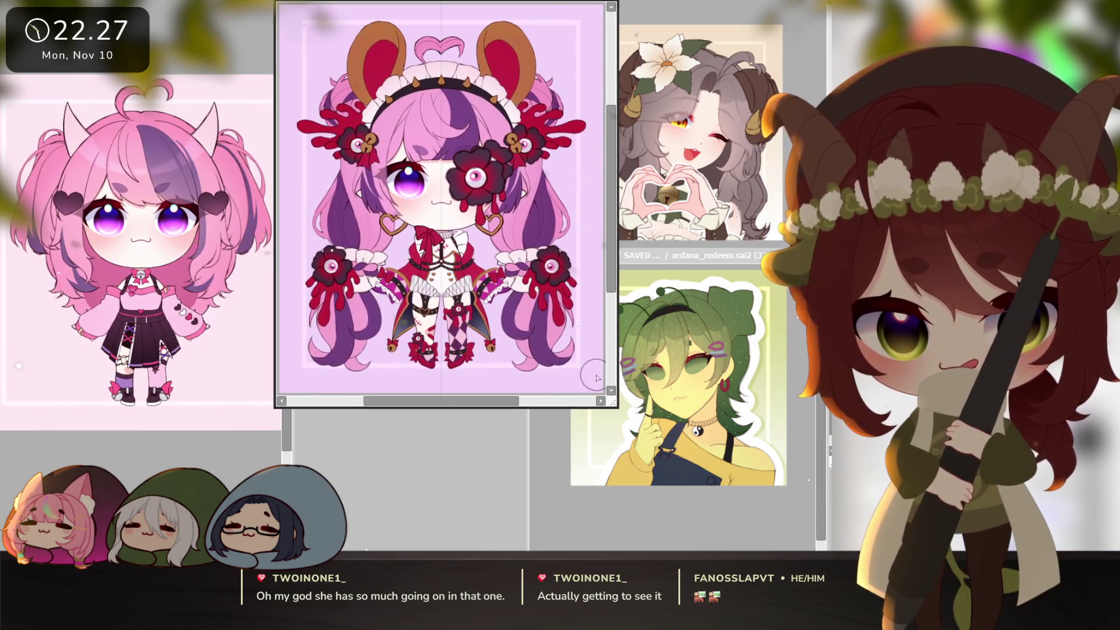
{"action": "left_click_drag", "start_coordinate": [615, 407], "coordinate": [570, 552]}
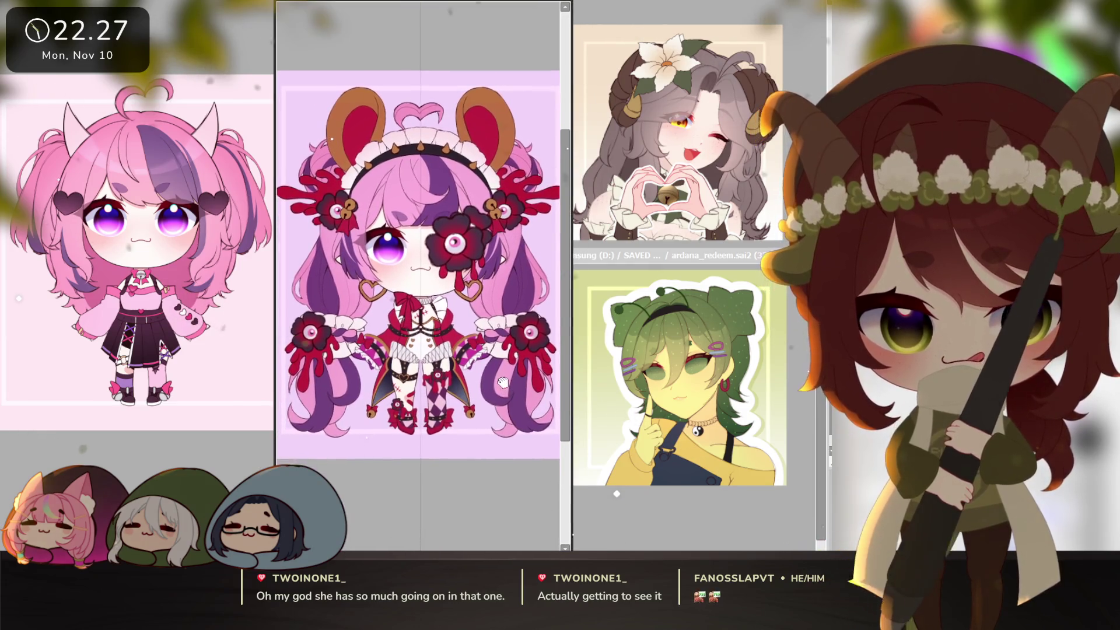
{"action": "scroll", "coordinate": [538, 474], "scroll_direction": "down", "scroll_amount": 2}
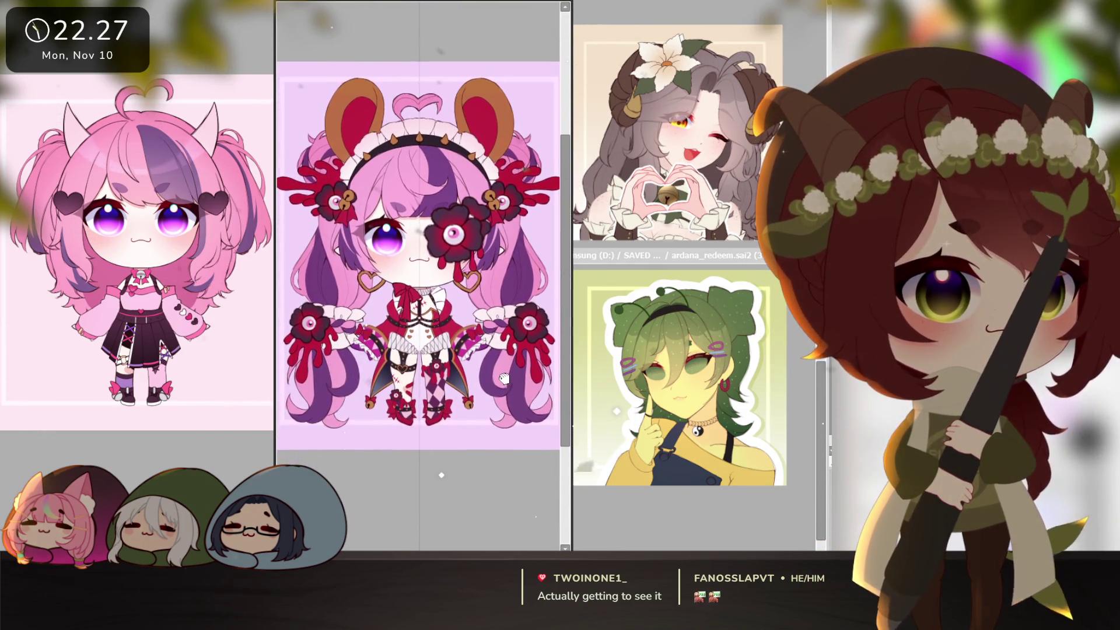
{"action": "left_click_drag", "start_coordinate": [504, 379], "coordinate": [504, 361]}
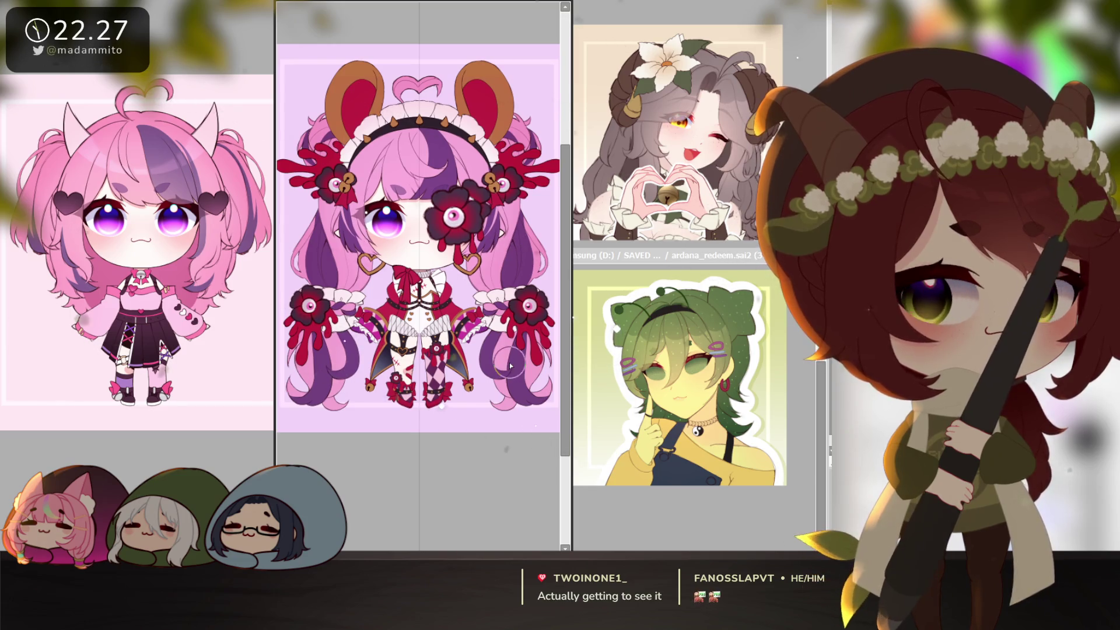